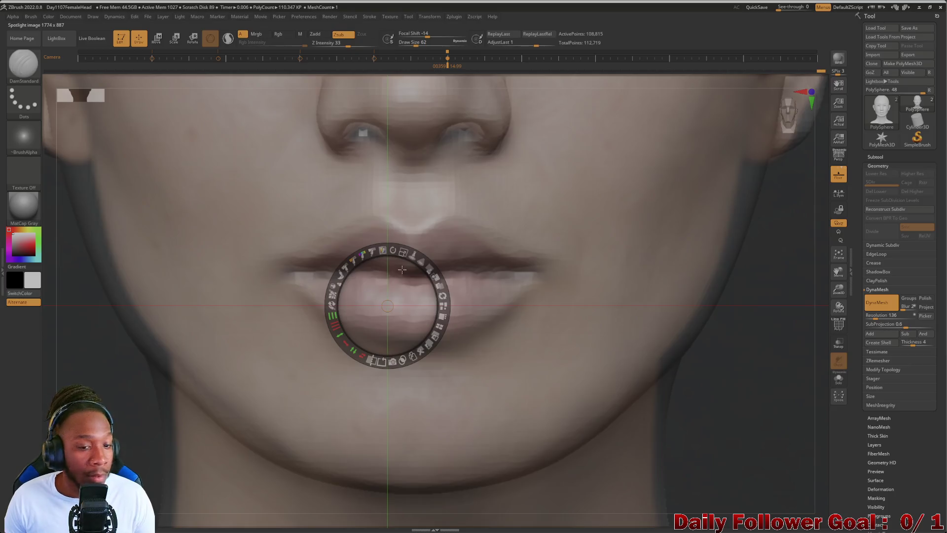
# Lower the Spotlight lips photo's opacity so the grey sculpted lips show through, then move the pivot aside
pyautogui.moveTo(429, 272)
pyautogui.mouseDown()
pyautogui.moveTo(408, 266)
pyautogui.moveTo(436, 291)
pyautogui.moveTo(440, 324)
pyautogui.moveTo(437, 304)
pyautogui.moveTo(430, 326)
pyautogui.moveTo(424, 304)
pyautogui.moveTo(397, 299)
pyautogui.moveTo(425, 325)
pyautogui.moveTo(399, 302)
pyautogui.mouseUp()
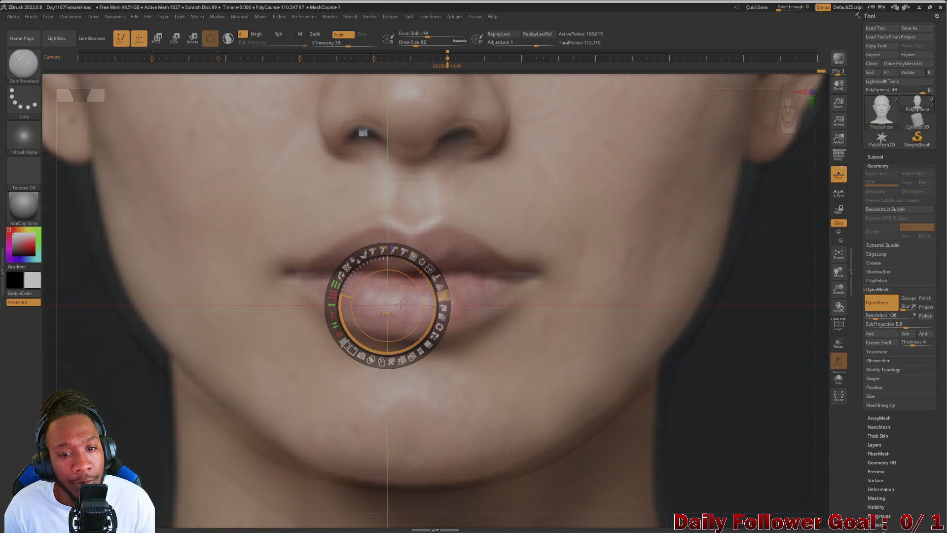
pyautogui.moveTo(398, 301); pyautogui.dragTo(400, 293)
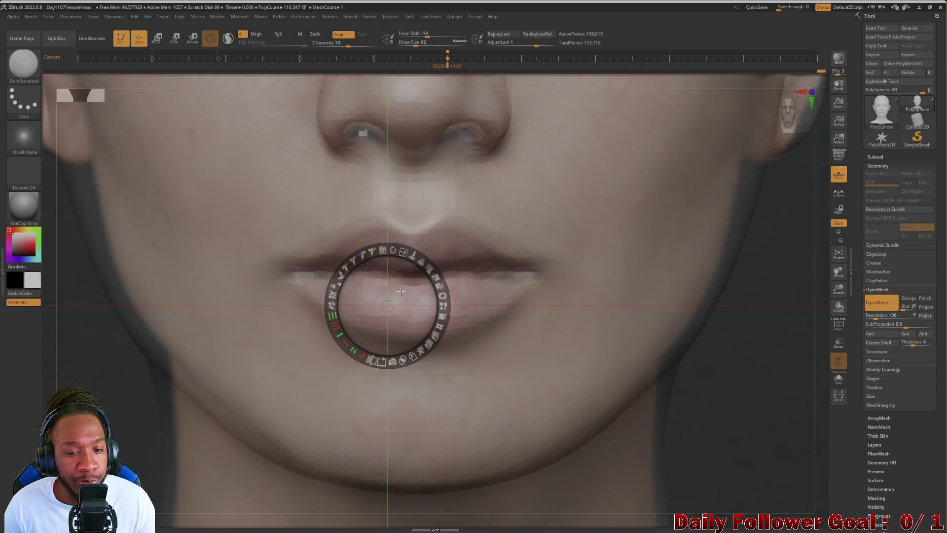
pyautogui.click(404, 254)
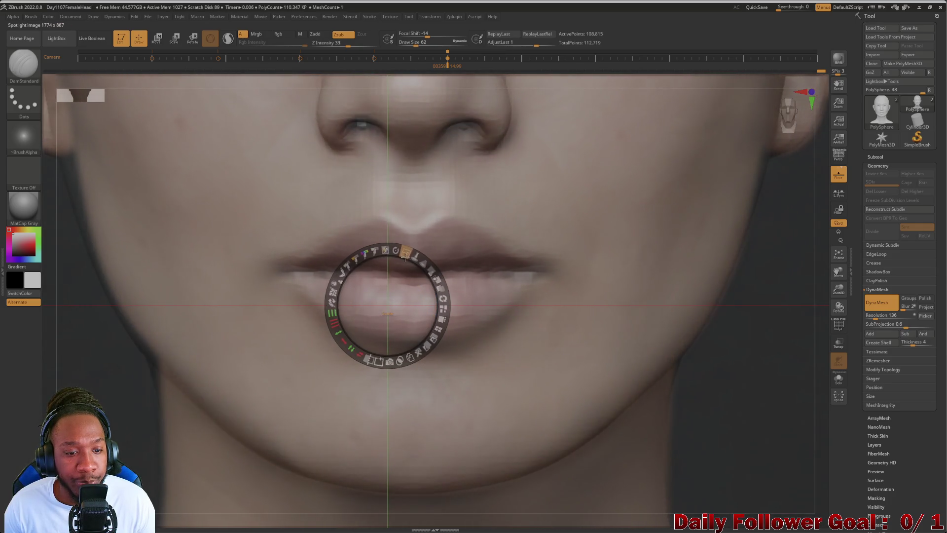
pyautogui.moveTo(431, 270)
pyautogui.mouseDown()
pyautogui.moveTo(401, 268)
pyautogui.moveTo(431, 292)
pyautogui.moveTo(423, 276)
pyautogui.moveTo(412, 268)
pyautogui.moveTo(434, 320)
pyautogui.moveTo(406, 266)
pyautogui.moveTo(391, 265)
pyautogui.moveTo(423, 286)
pyautogui.moveTo(427, 322)
pyautogui.moveTo(423, 280)
pyautogui.moveTo(402, 264)
pyautogui.moveTo(417, 265)
pyautogui.moveTo(428, 282)
pyautogui.moveTo(423, 272)
pyautogui.mouseUp()
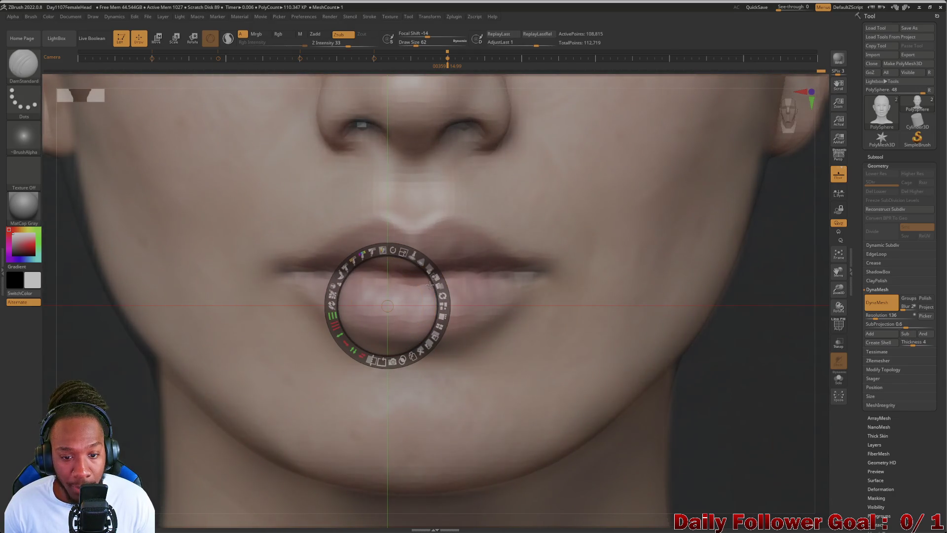
pyautogui.click(105, 353)
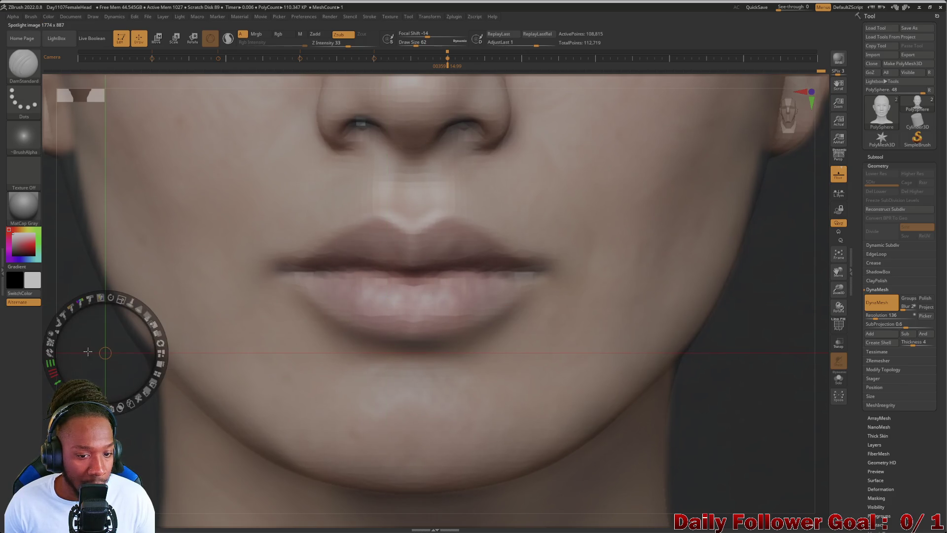
# Move the Spotlight pivot off the lips, raise the photo to near-full opacity, and exit Spotlight
pyautogui.click(59, 349)
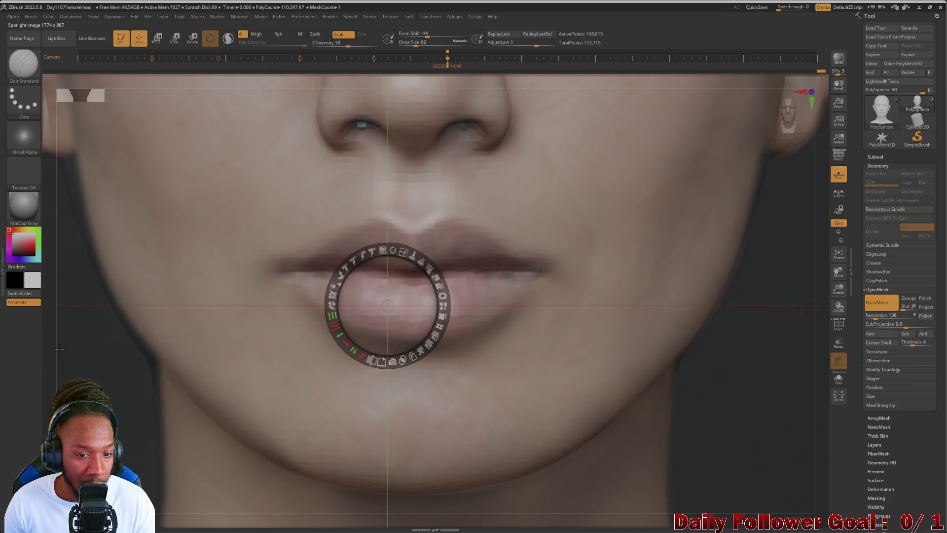
pyautogui.click(109, 362)
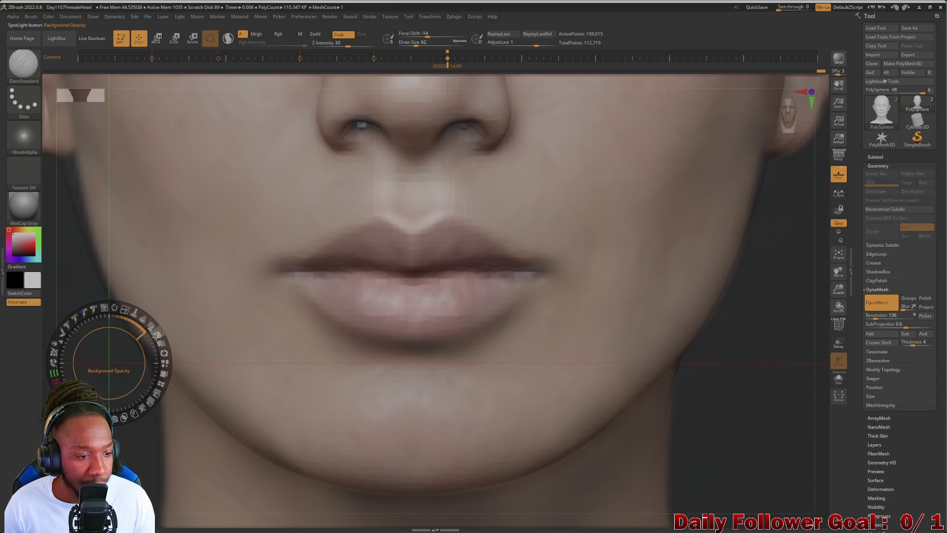
pyautogui.moveTo(150, 324)
pyautogui.mouseDown()
pyautogui.moveTo(160, 362)
pyautogui.moveTo(154, 395)
pyautogui.moveTo(99, 344)
pyautogui.moveTo(119, 341)
pyautogui.moveTo(110, 350)
pyautogui.moveTo(118, 345)
pyautogui.moveTo(133, 366)
pyautogui.mouseUp()
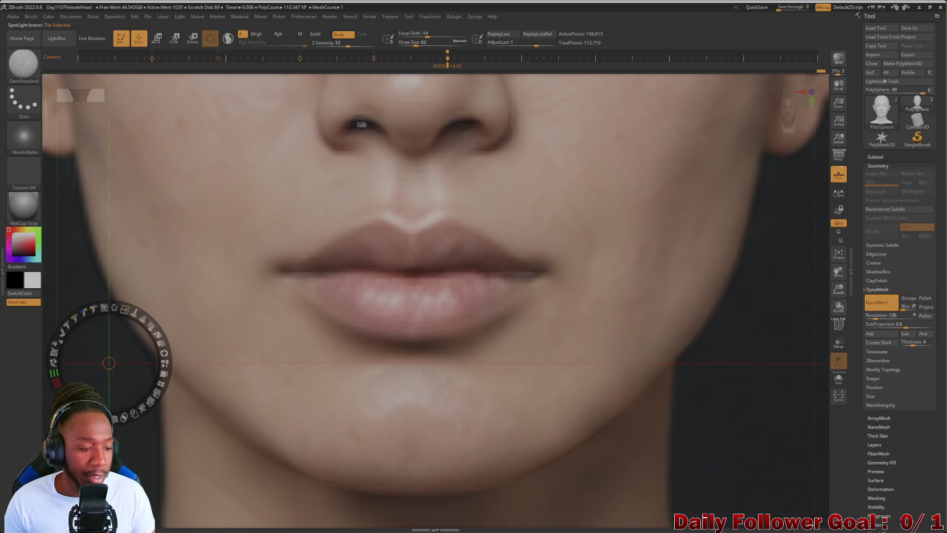
pyautogui.press('z')
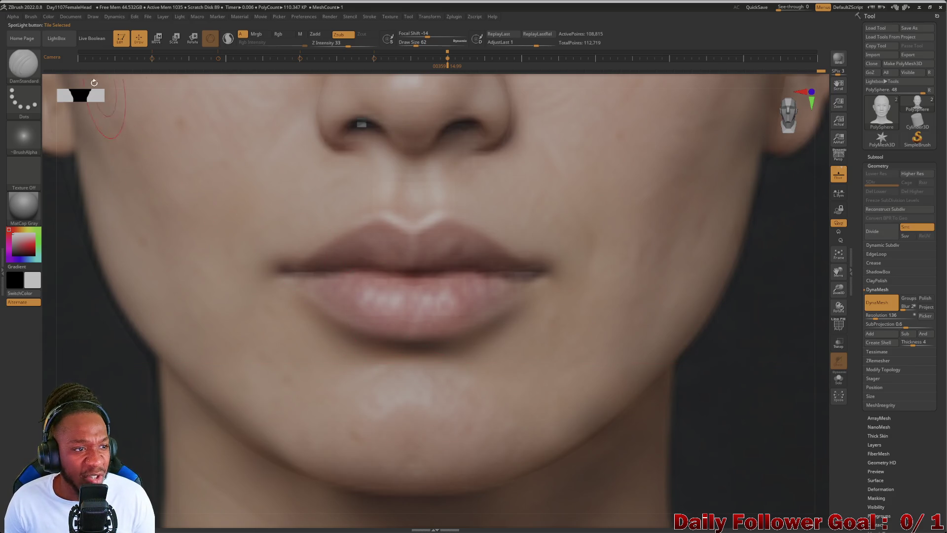
# Select the Inflat brush from the brush library
pyautogui.click(30, 74)
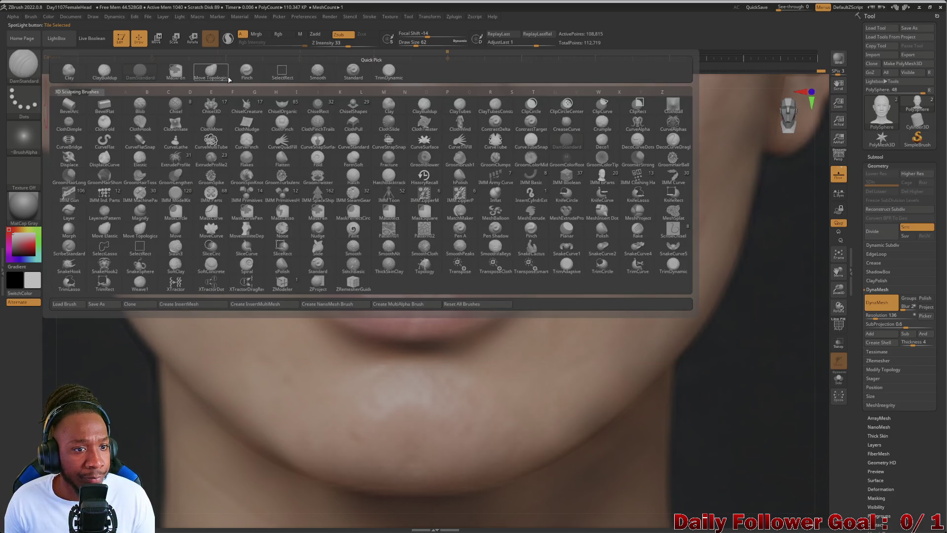
pyautogui.press('i')
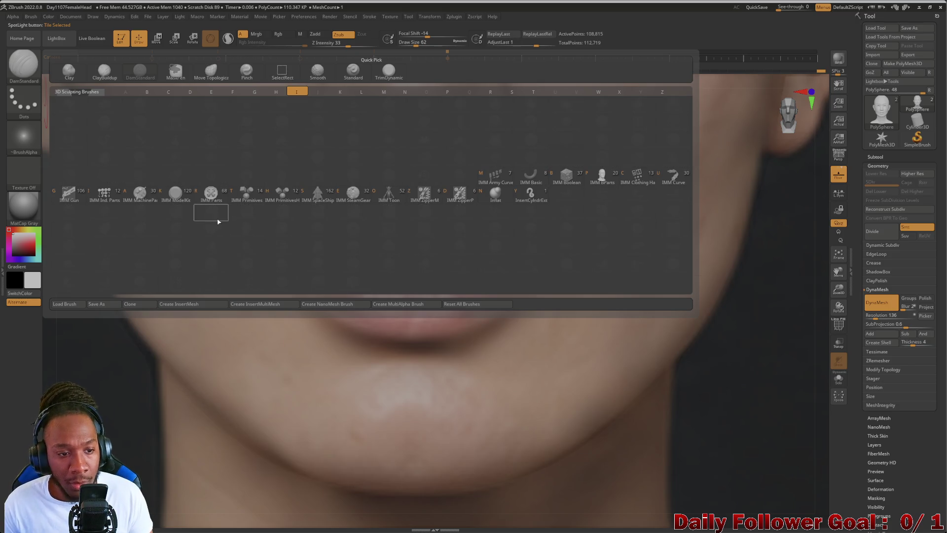
pyautogui.click(499, 194)
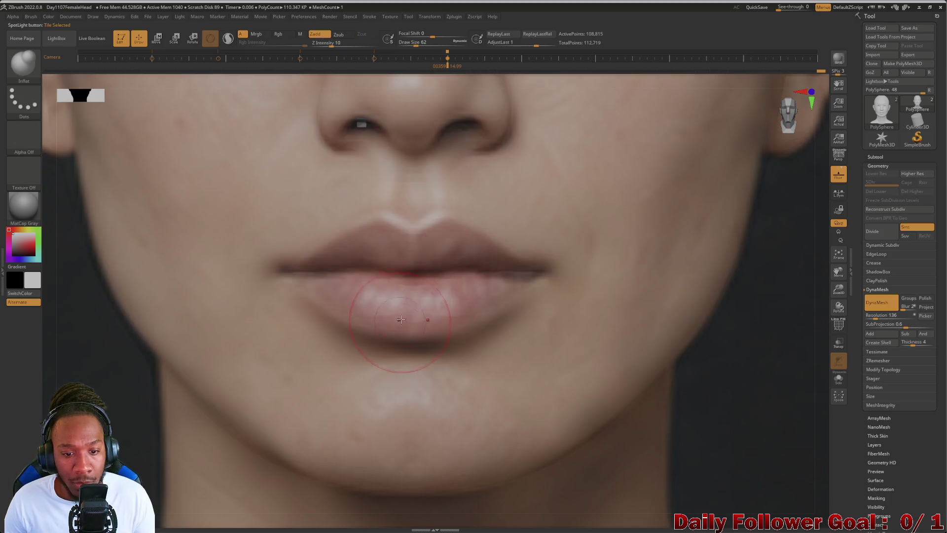
# Inflate the lower lip with a larger brush and hide the reference photo to check it
pyautogui.moveTo(444, 296); pyautogui.dragTo(357, 296)
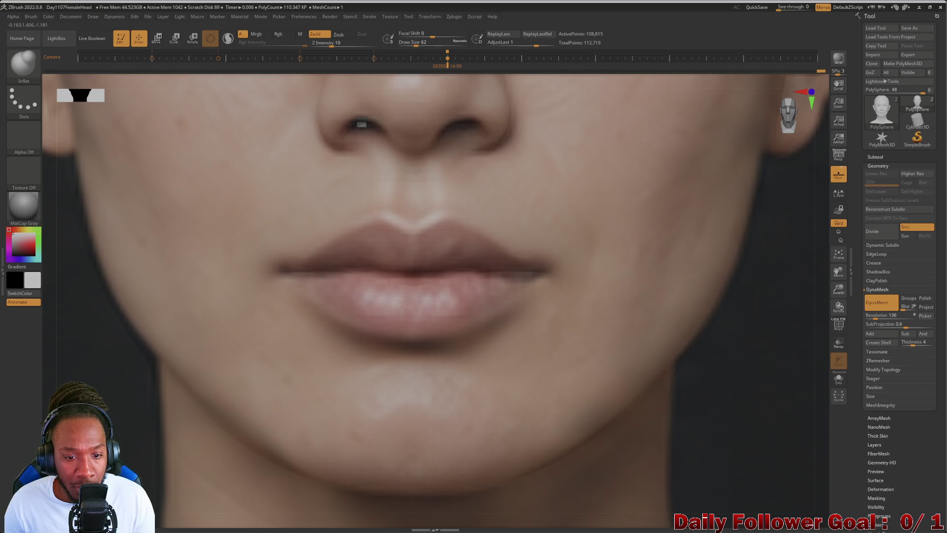
pyautogui.press(']')
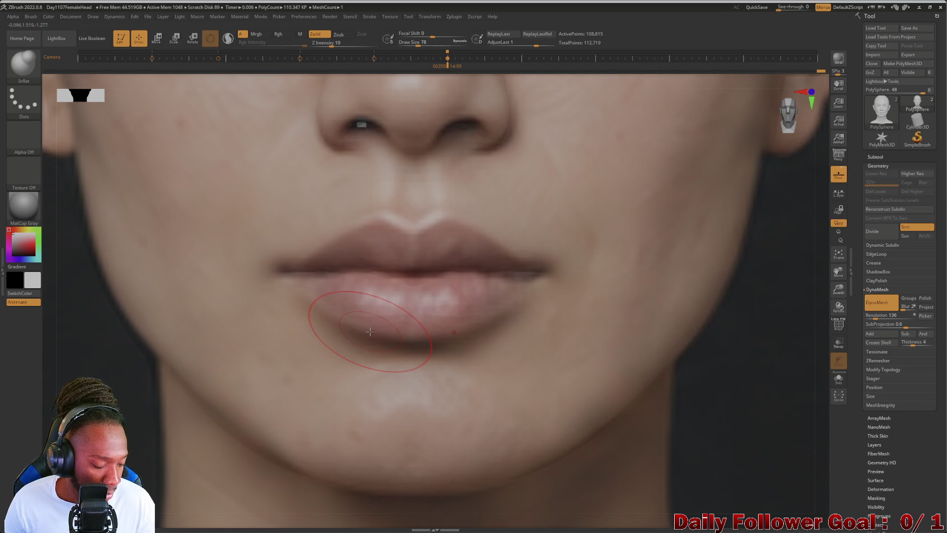
pyautogui.hotkey('shift', 'z')
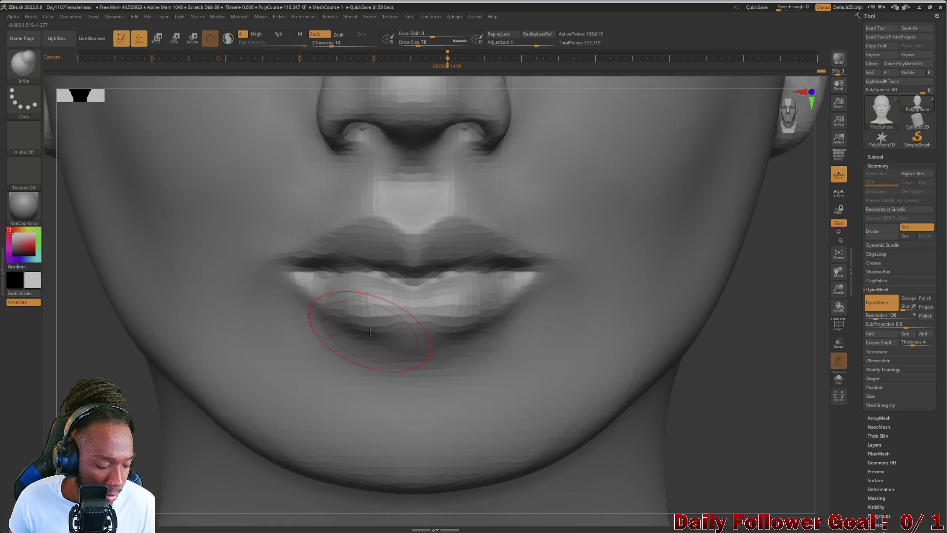
pyautogui.keyDown('shift'); pyautogui.moveTo(370, 332); pyautogui.dragTo(370, 334); pyautogui.keyUp('shift')
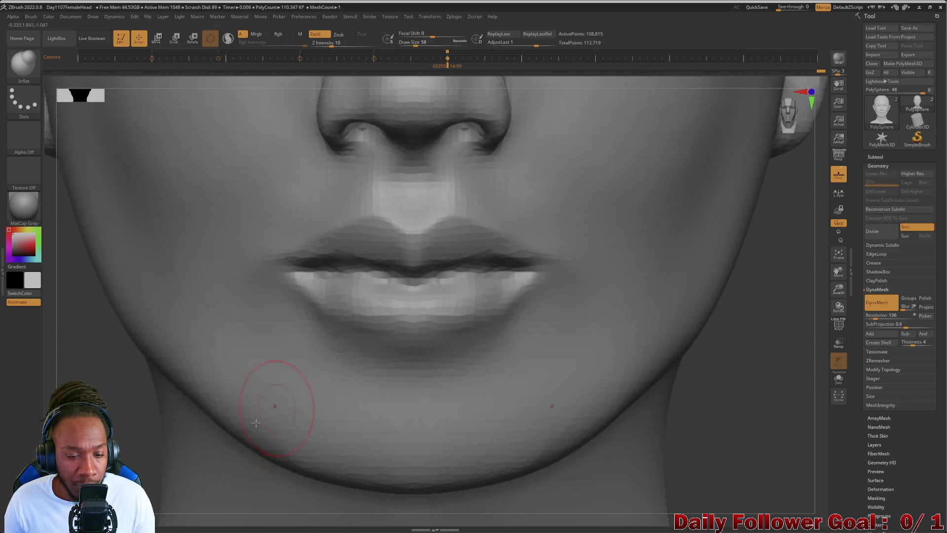
# Inflate the lower lip near the lip line with an enlarged brush, checking it in profile
pyautogui.press('ctrl')
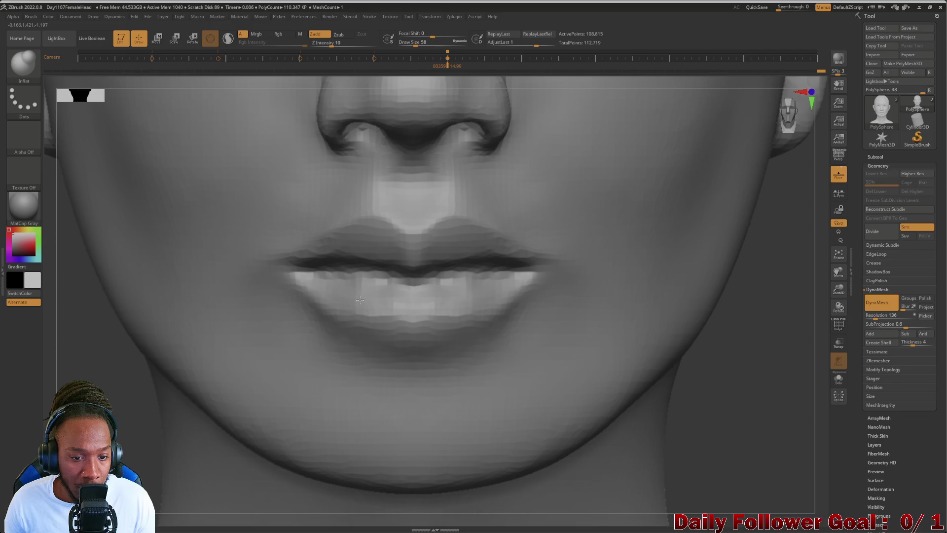
pyautogui.moveTo(387, 306); pyautogui.dragTo(399, 308)
pyautogui.press(']')
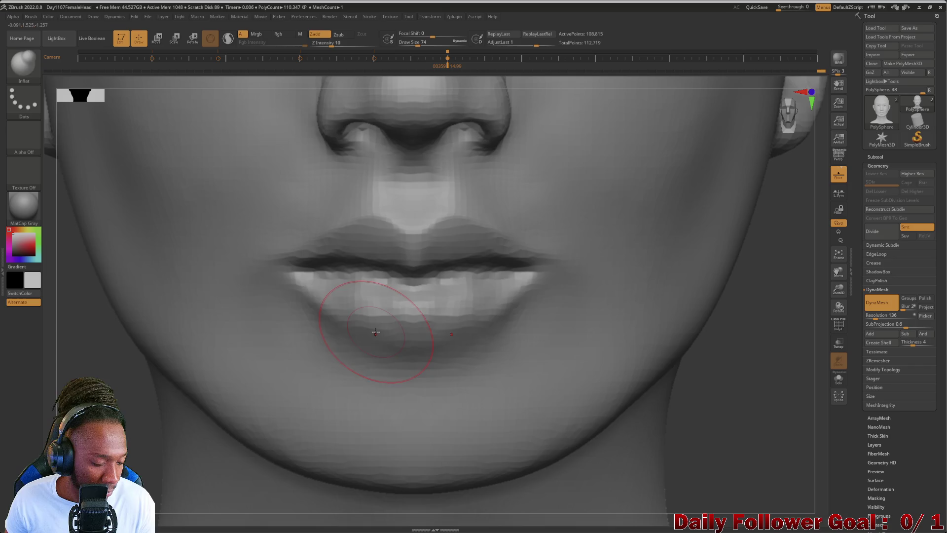
pyautogui.press(']')
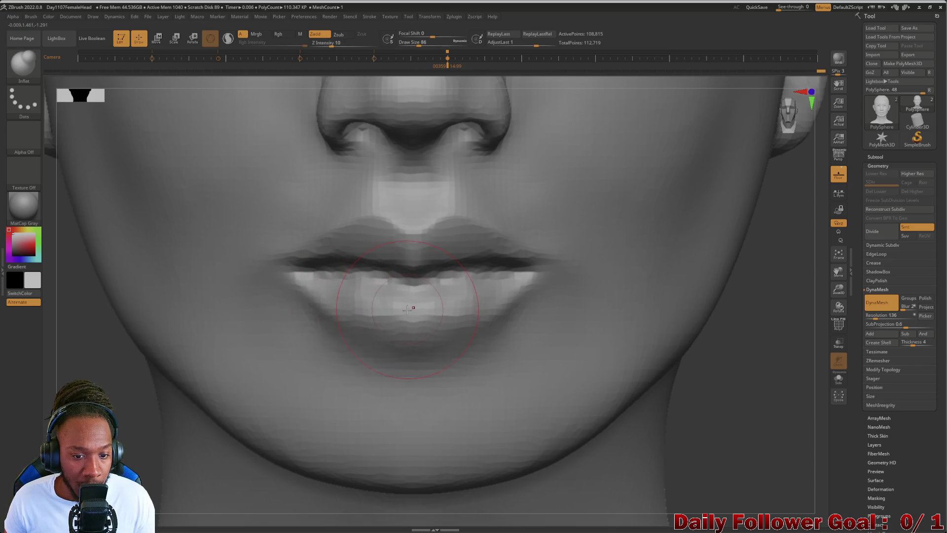
pyautogui.press(']')
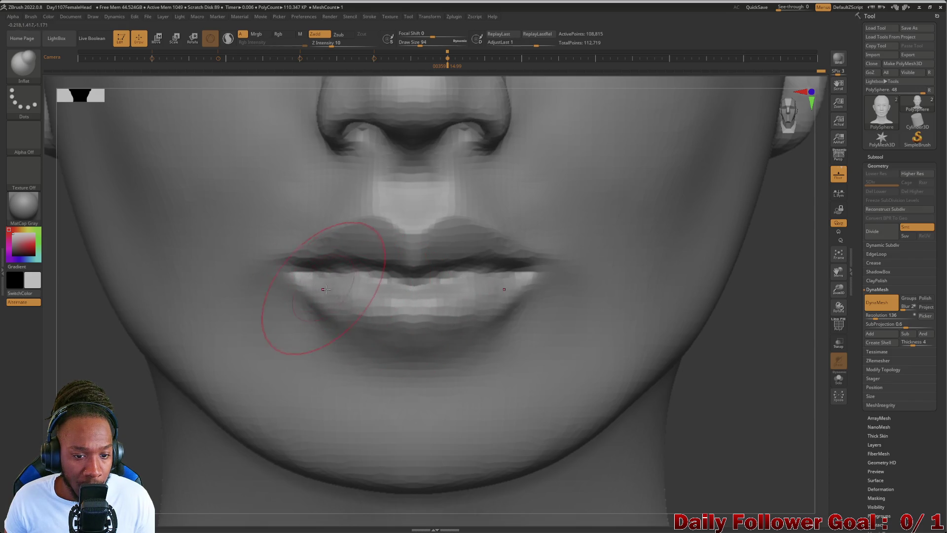
pyautogui.moveTo(54, 459)
pyautogui.mouseDown()
pyautogui.moveTo(45, 411)
pyautogui.moveTo(65, 412)
pyautogui.moveTo(54, 413)
pyautogui.mouseUp()
pyautogui.keyDown('shift'); pyautogui.moveTo(598, 429); pyautogui.dragTo(622, 447); pyautogui.keyUp('shift')
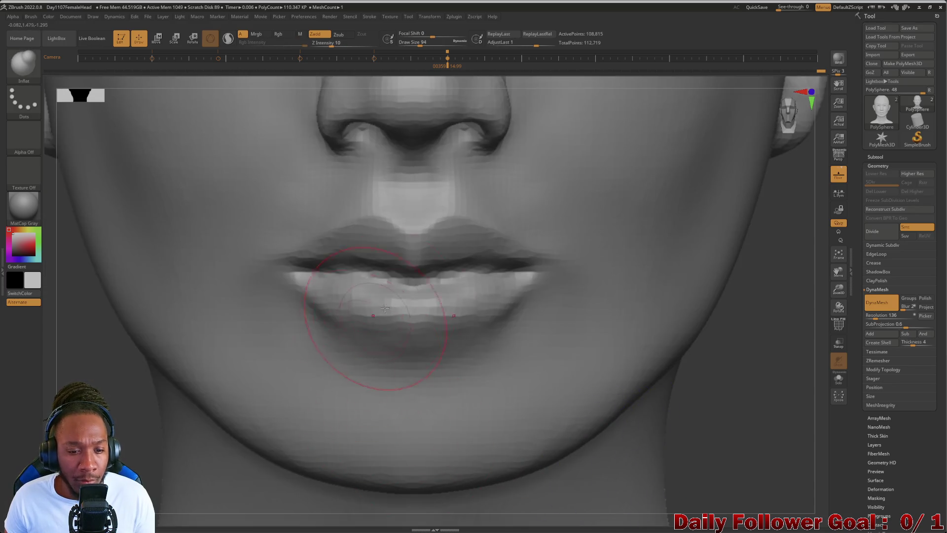
# Alternate smoothing and inflating the lower lip, checking it from a three-quarter angle
pyautogui.press('shift')
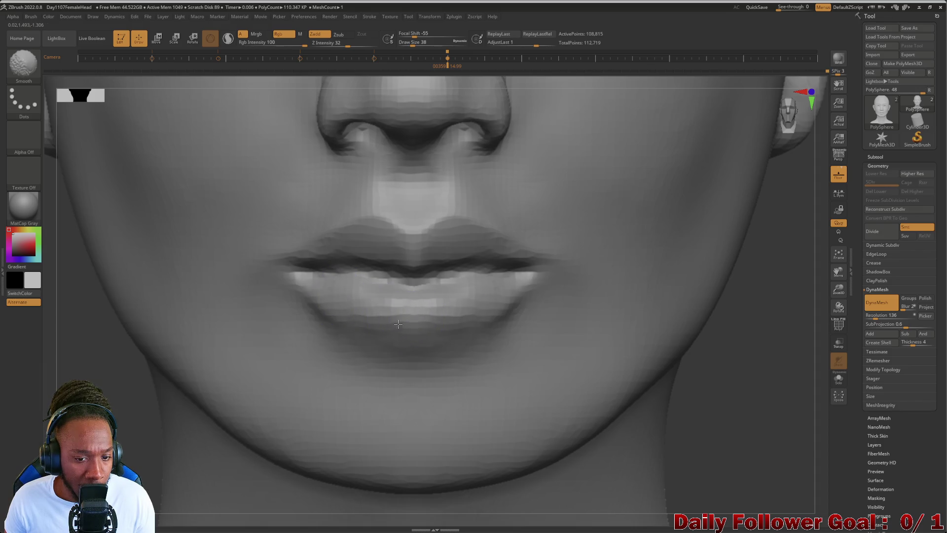
pyautogui.press('shift')
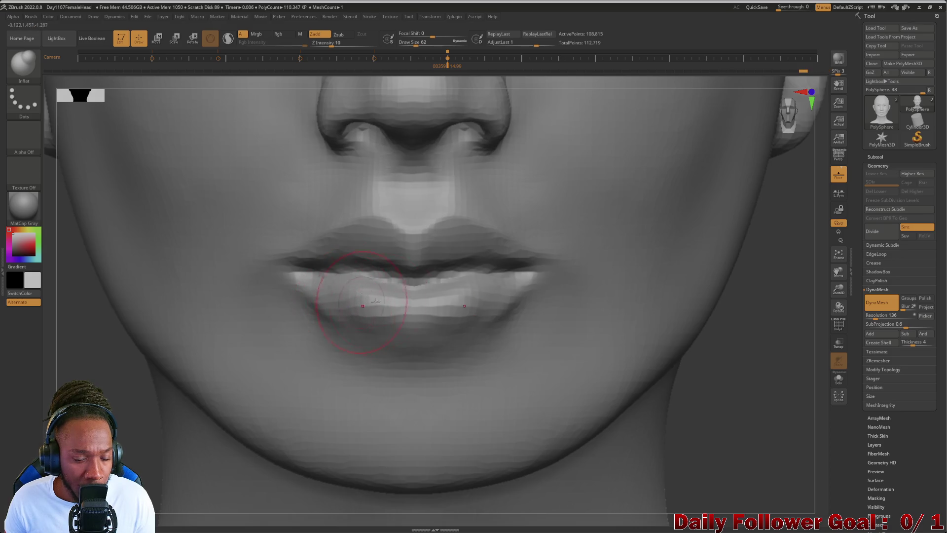
pyautogui.press('shift')
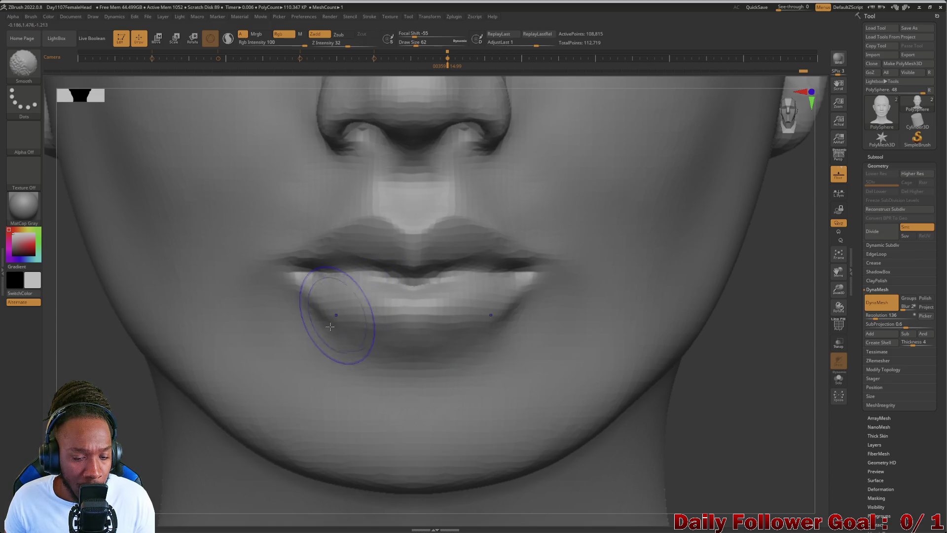
pyautogui.moveTo(338, 318)
pyautogui.mouseDown()
pyautogui.moveTo(444, 316)
pyautogui.moveTo(345, 316)
pyautogui.mouseUp()
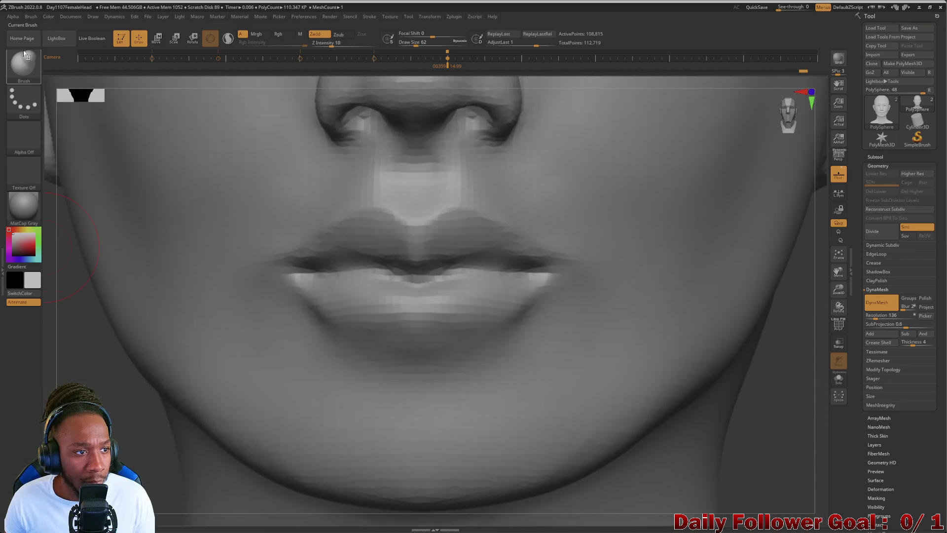
pyautogui.click(24, 53)
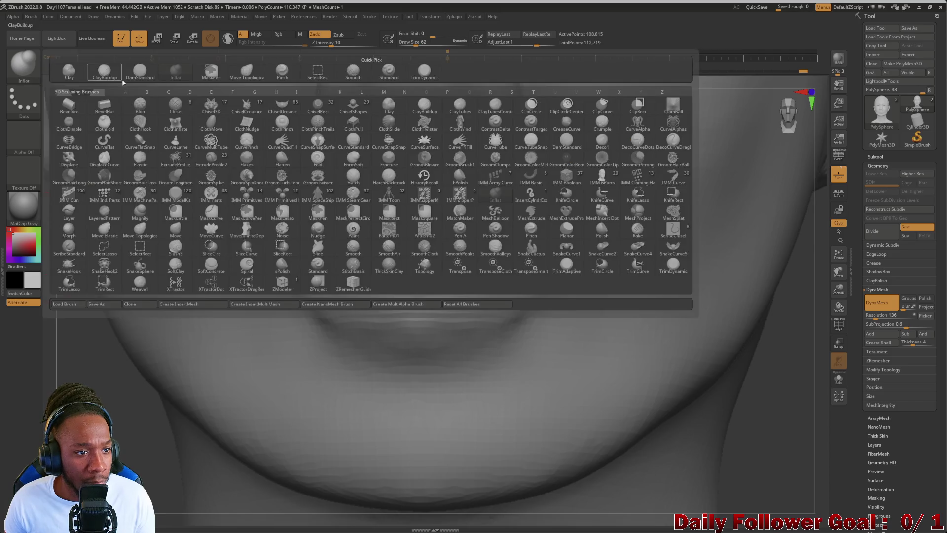
# Select an enlarged DamStandard brush and toggle the lips reference photo to compare it with the sculpt
pyautogui.click(146, 74)
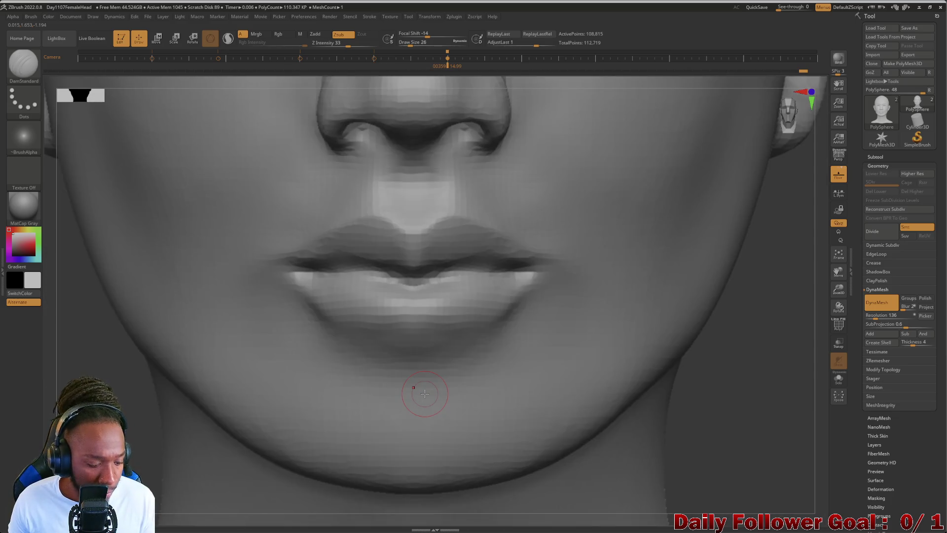
pyautogui.hotkey('shift', 'z')
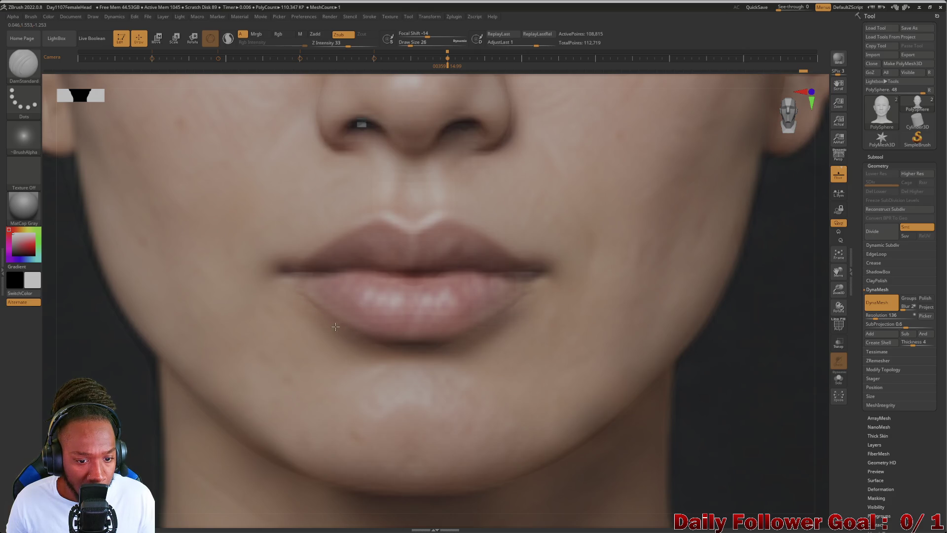
pyautogui.press(']')
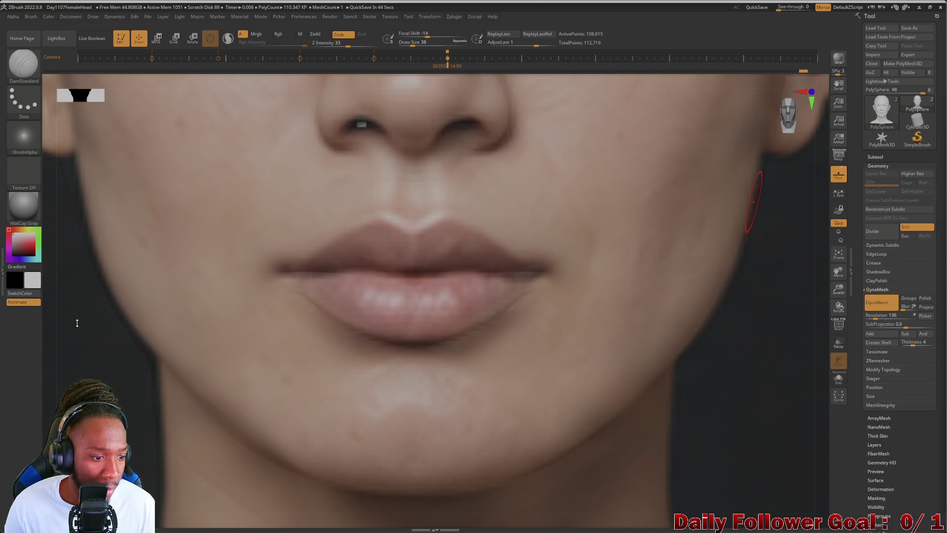
pyautogui.press('shift')
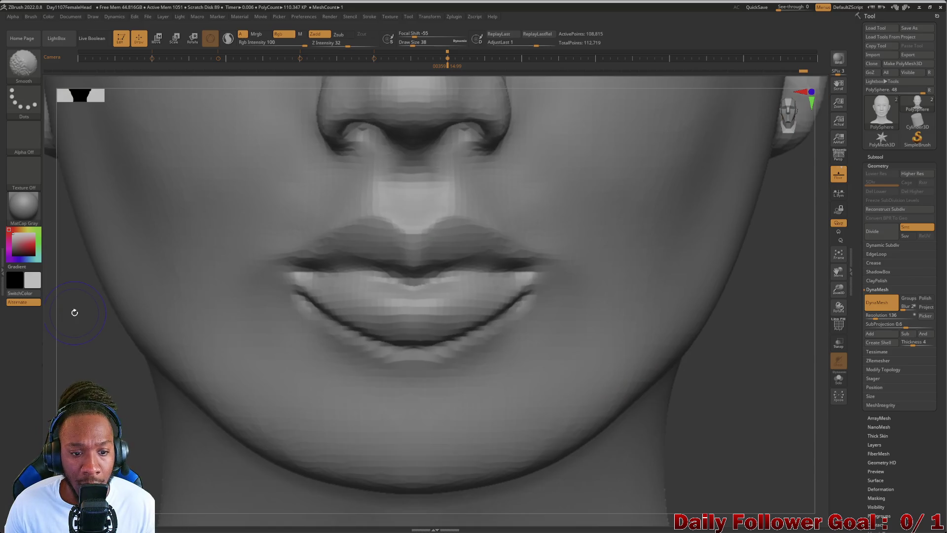
pyautogui.press('shift')
pyautogui.press('shift')
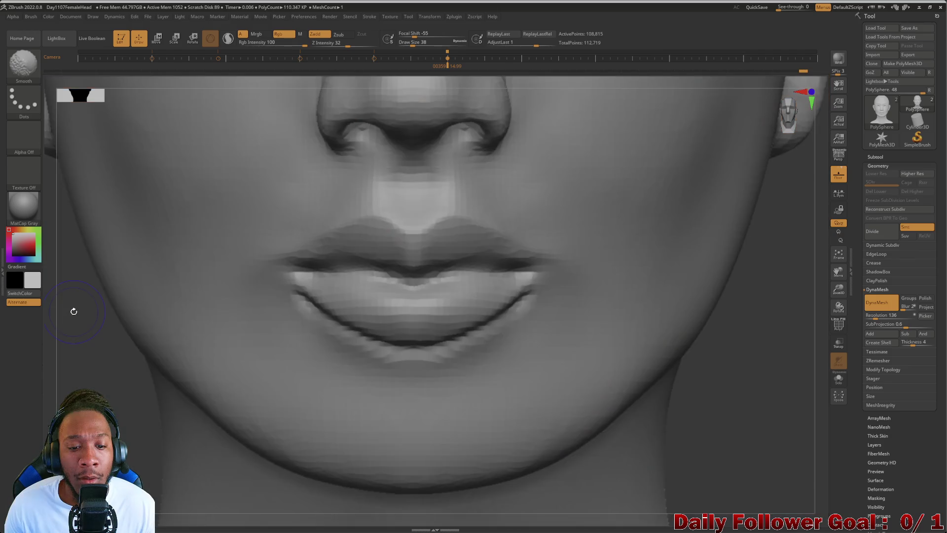
pyautogui.press('shift')
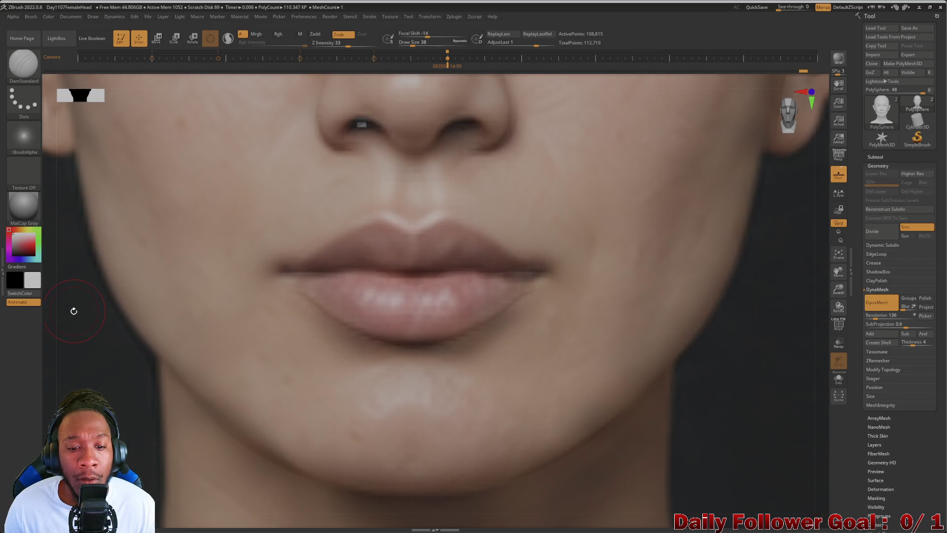
pyautogui.press('space')
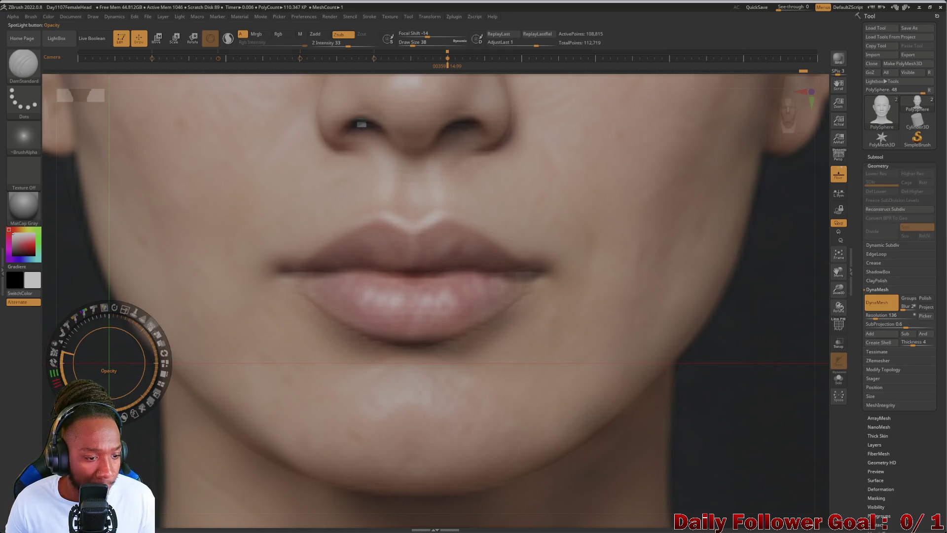
# Fade the reference photo and switch to a smaller Move Topological brush
pyautogui.moveTo(149, 324)
pyautogui.mouseDown()
pyautogui.moveTo(133, 314)
pyautogui.moveTo(107, 327)
pyautogui.moveTo(130, 346)
pyautogui.mouseUp()
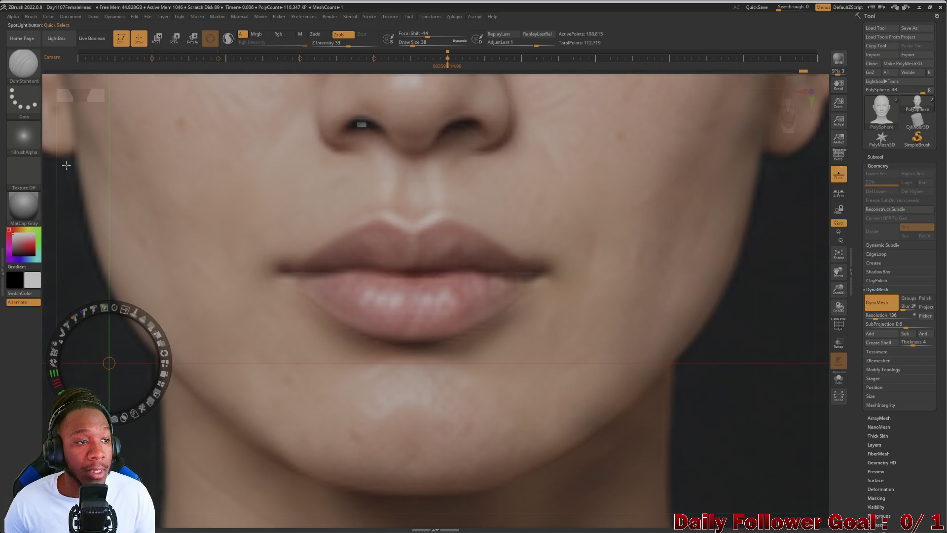
pyautogui.click(23, 64)
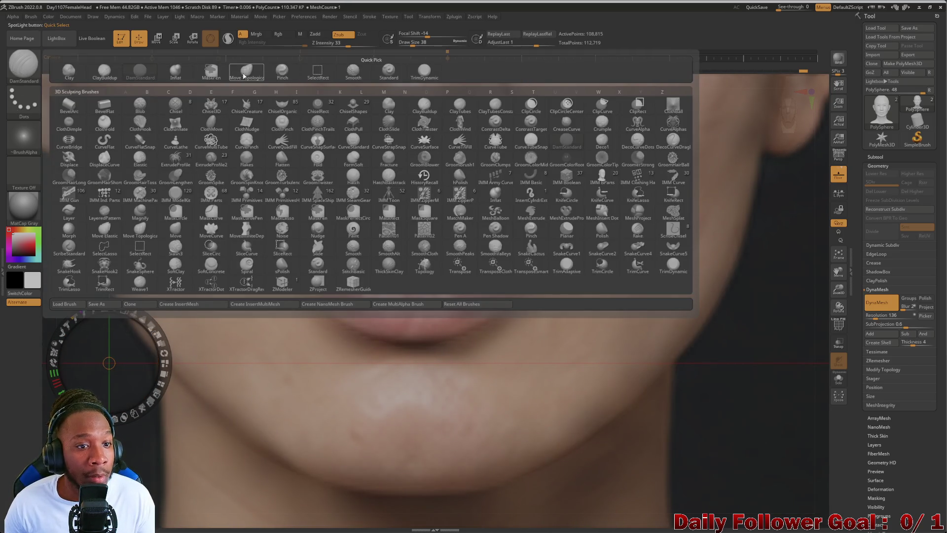
pyautogui.click(244, 75)
pyautogui.press('[')
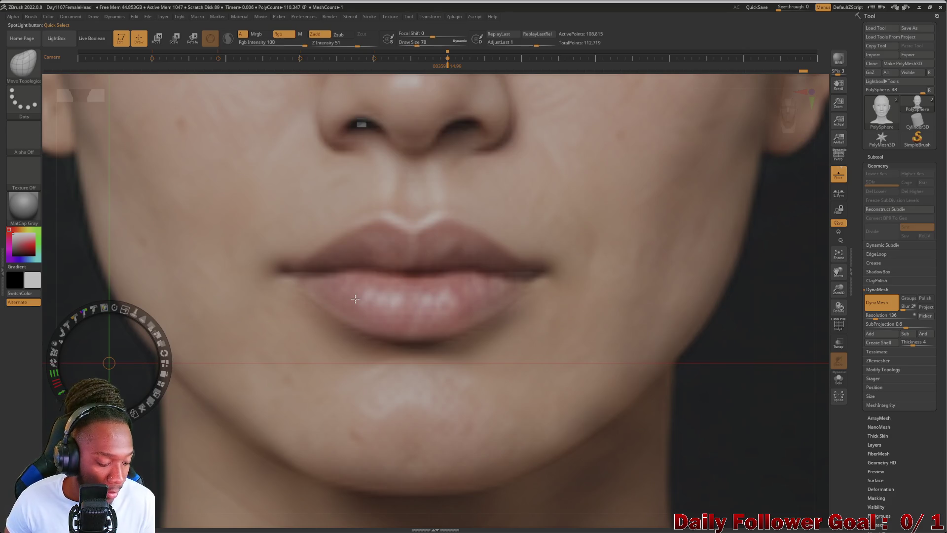
pyautogui.press('z')
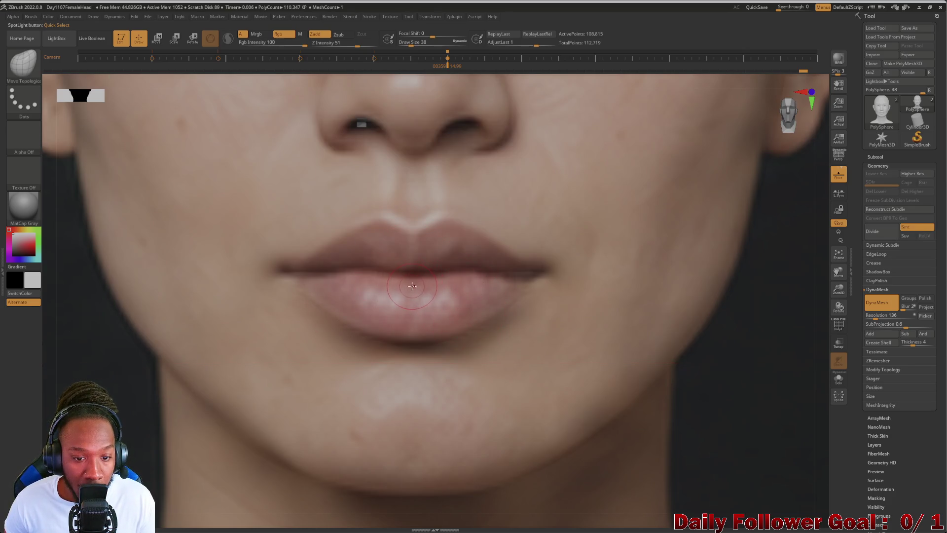
# Pull the lip line and lip shape to match the faded reference photo
pyautogui.moveTo(413, 281); pyautogui.dragTo(419, 282)
pyautogui.press(']')
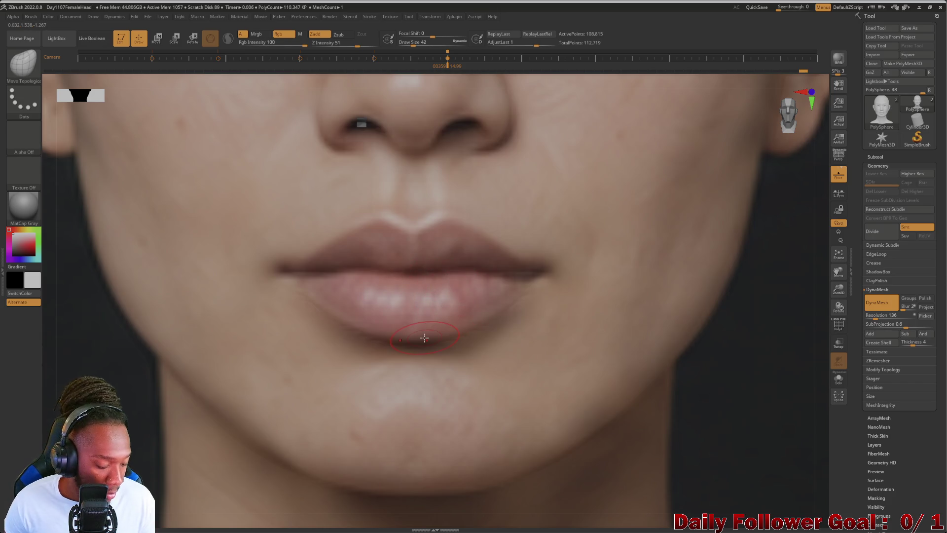
pyautogui.hotkey('shift', 'z')
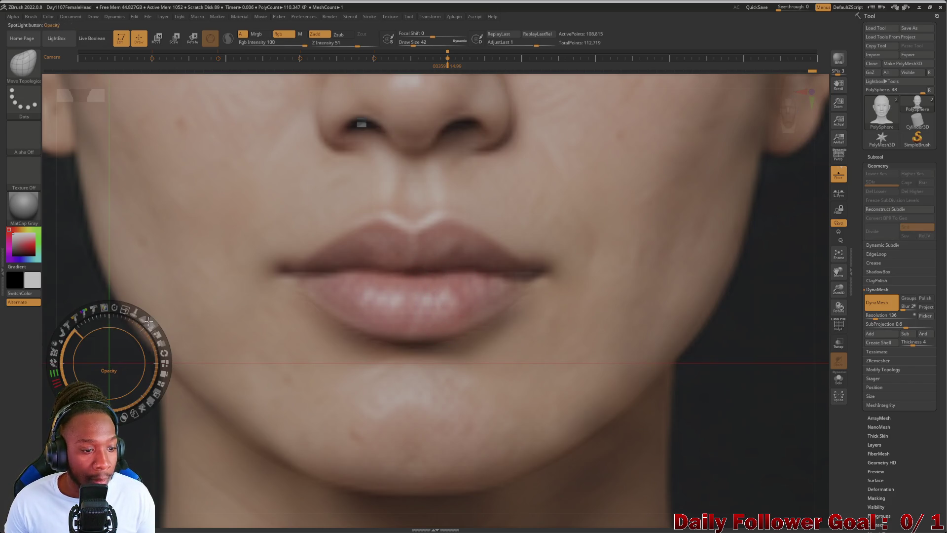
pyautogui.moveTo(75, 316)
pyautogui.mouseDown()
pyautogui.moveTo(61, 301)
pyautogui.moveTo(109, 292)
pyautogui.moveTo(150, 318)
pyautogui.mouseUp()
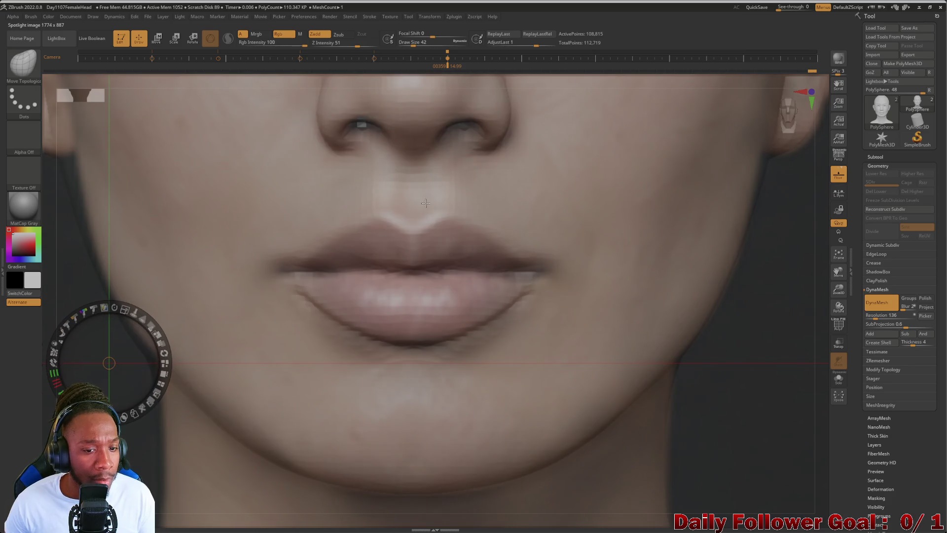
pyautogui.press('z')
pyautogui.press(']')
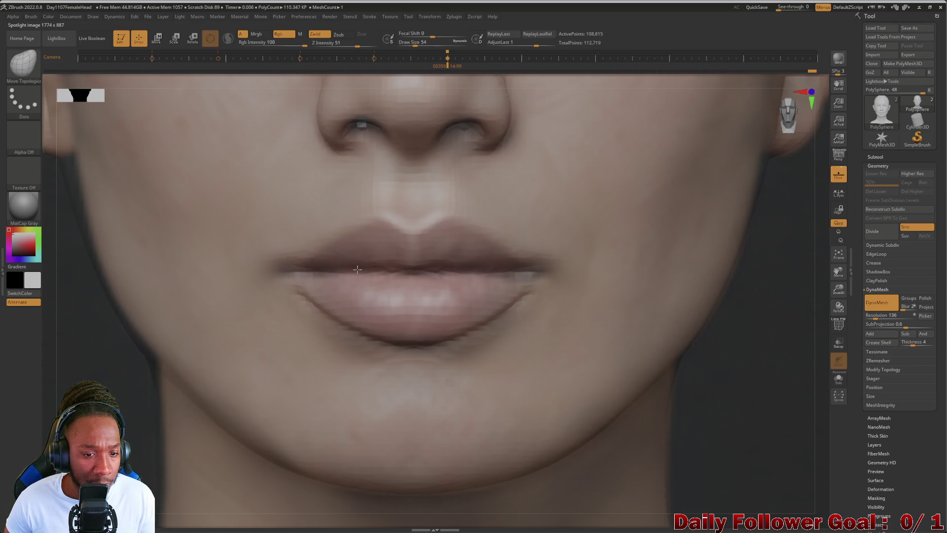
pyautogui.moveTo(347, 267)
pyautogui.mouseDown()
pyautogui.moveTo(315, 267)
pyautogui.moveTo(479, 268)
pyautogui.mouseUp()
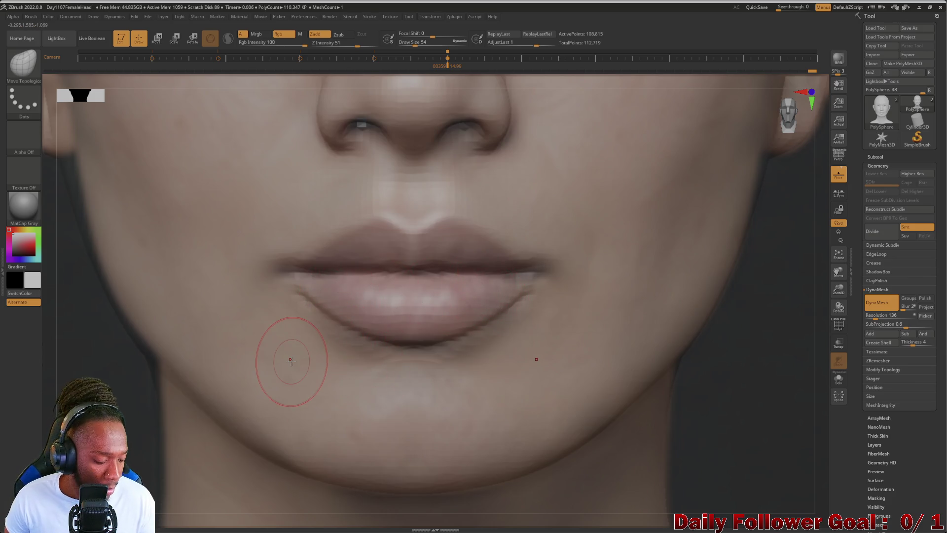
# Hide the reference and smooth along the lower lip toward its corner, checking from the side
pyautogui.hotkey('shift', 'p')
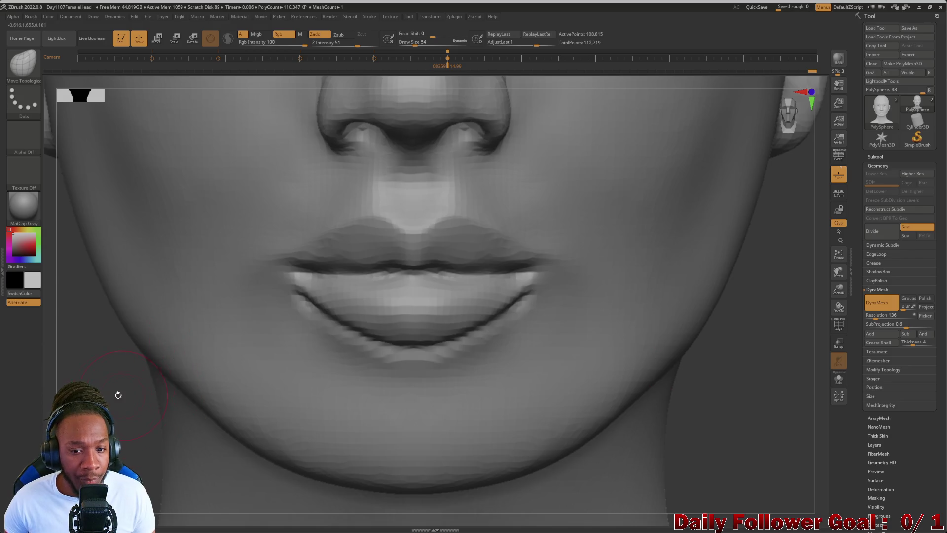
pyautogui.moveTo(470, 291)
pyautogui.mouseDown(button='right')
pyautogui.moveTo(385, 296)
pyautogui.moveTo(445, 301)
pyautogui.moveTo(268, 376)
pyautogui.mouseUp(button='right')
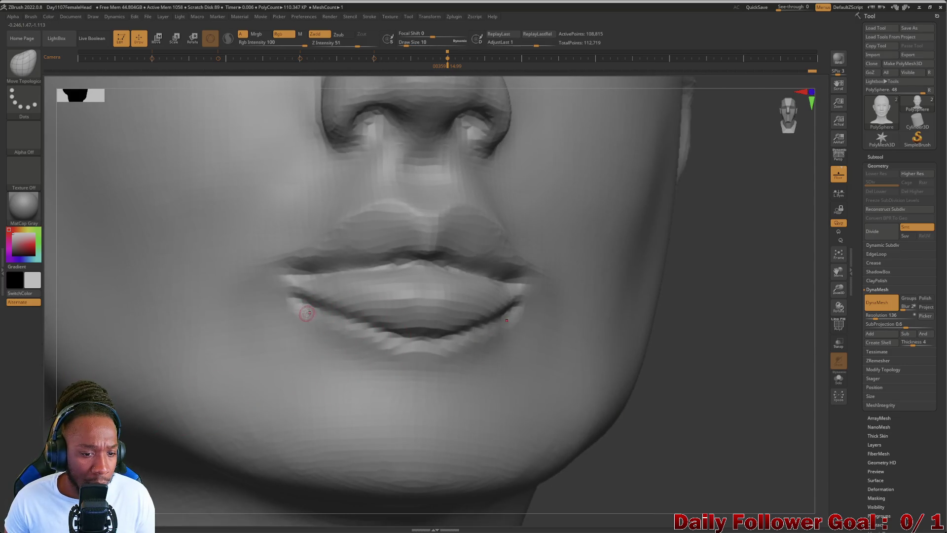
pyautogui.press('shift')
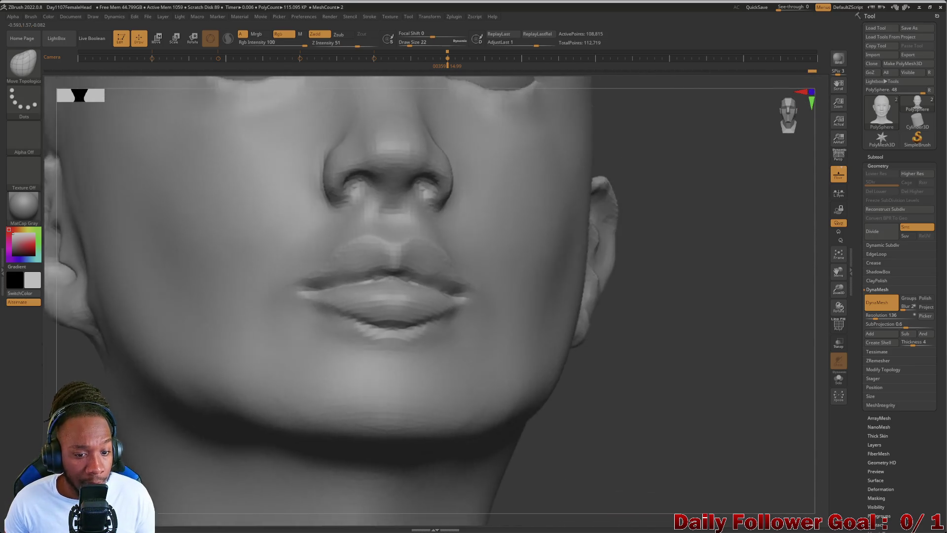
pyautogui.press('shift')
pyautogui.keyDown('shift'); pyautogui.moveTo(366, 337); pyautogui.dragTo(422, 331); pyautogui.keyUp('shift')
pyautogui.keyDown('shift'); pyautogui.moveTo(336, 320); pyautogui.dragTo(442, 323); pyautogui.keyUp('shift')
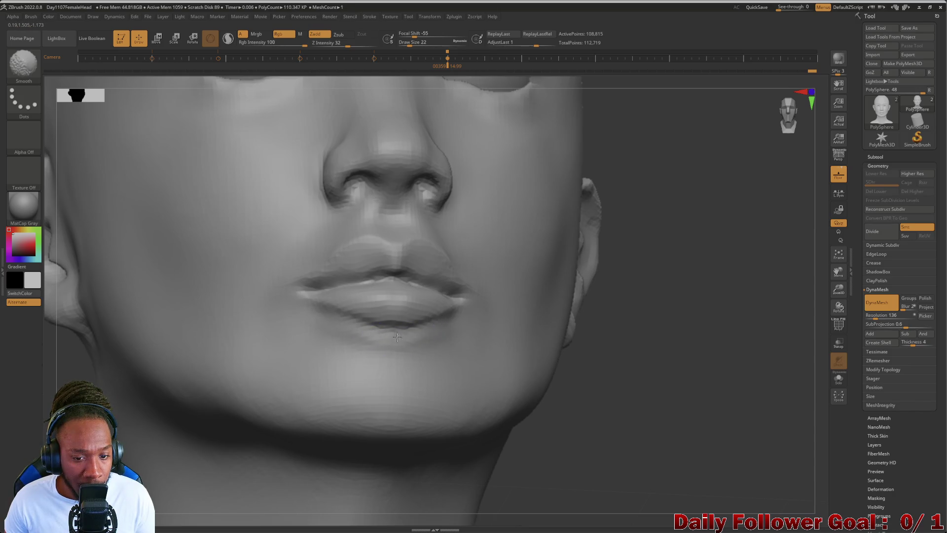
pyautogui.press('shift')
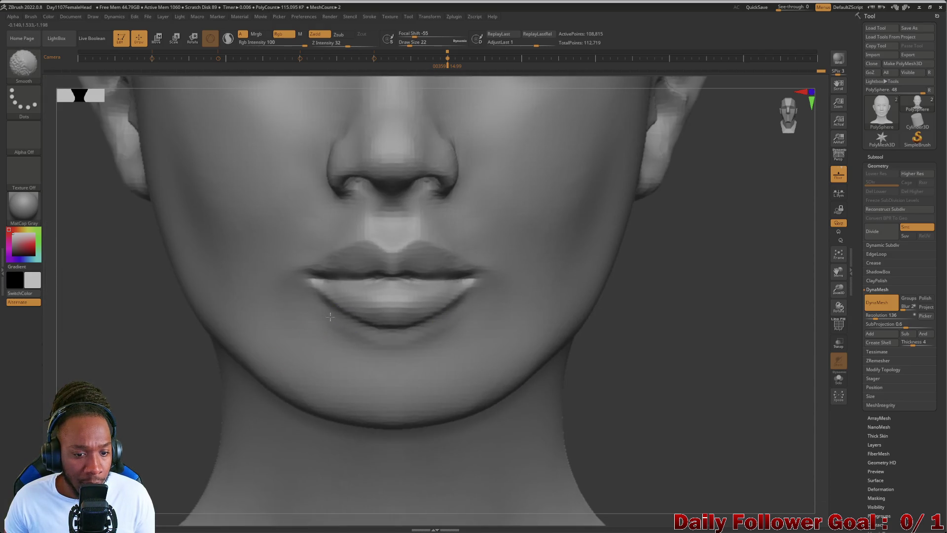
pyautogui.moveTo(165, 363); pyautogui.dragTo(122, 381)
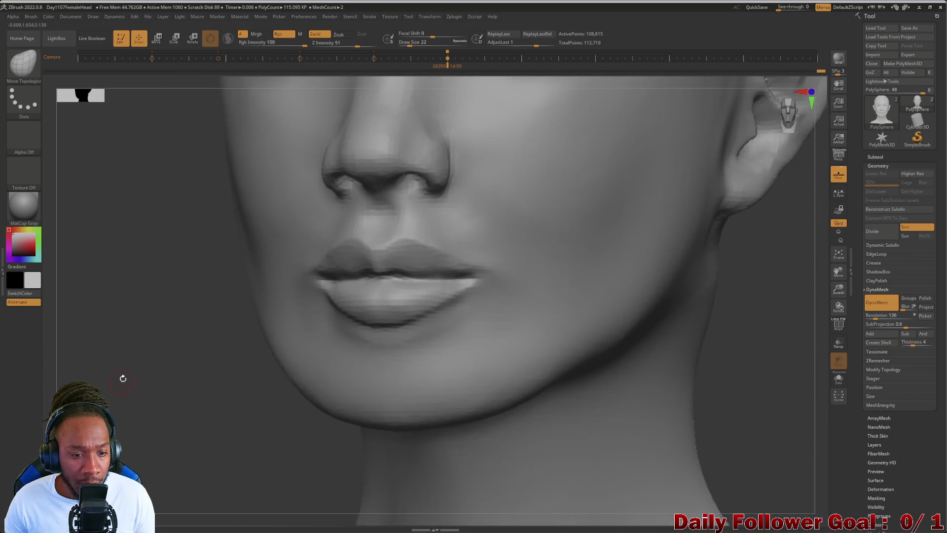
pyautogui.click(23, 63)
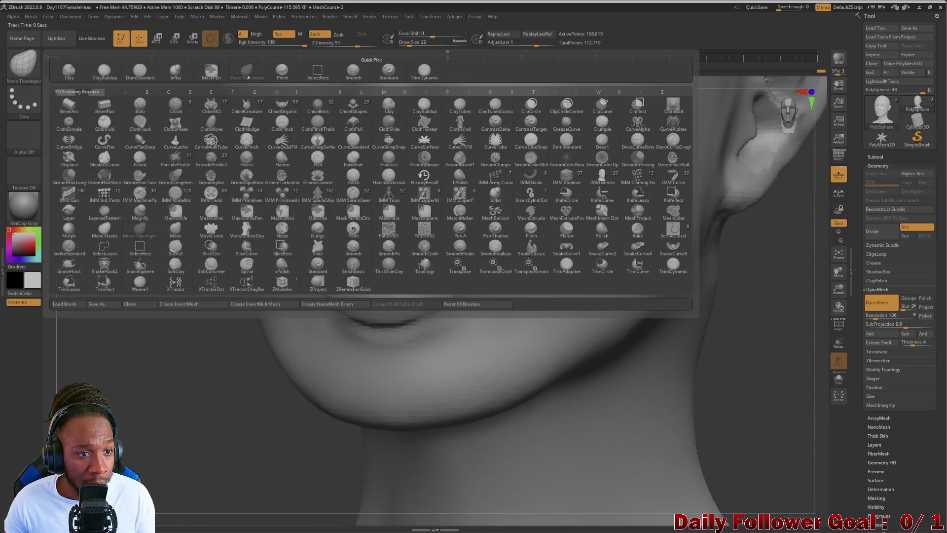
# Select DamStandard and smooth the centre of the lower lip, orbiting to view it from below
pyautogui.click(145, 73)
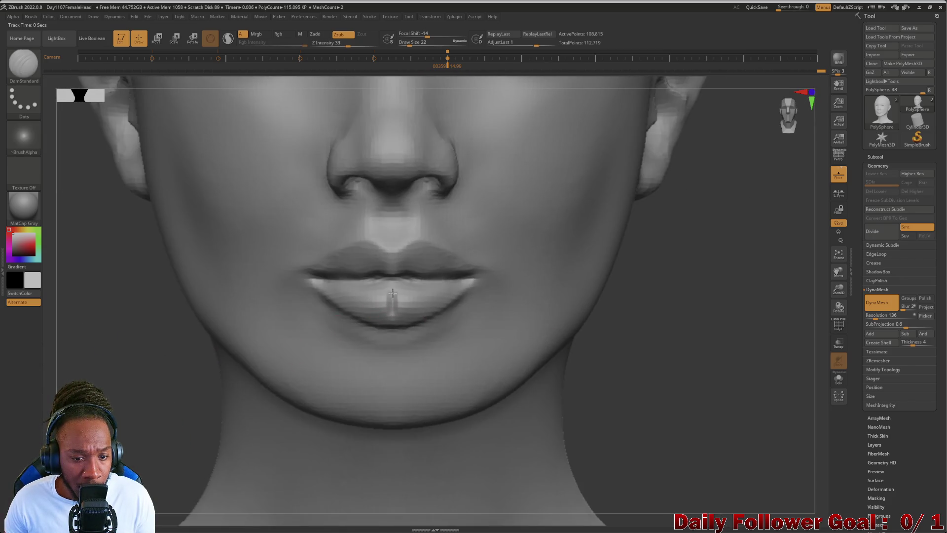
pyautogui.moveTo(143, 394)
pyautogui.mouseDown()
pyautogui.moveTo(127, 349)
pyautogui.moveTo(371, 344)
pyautogui.mouseUp()
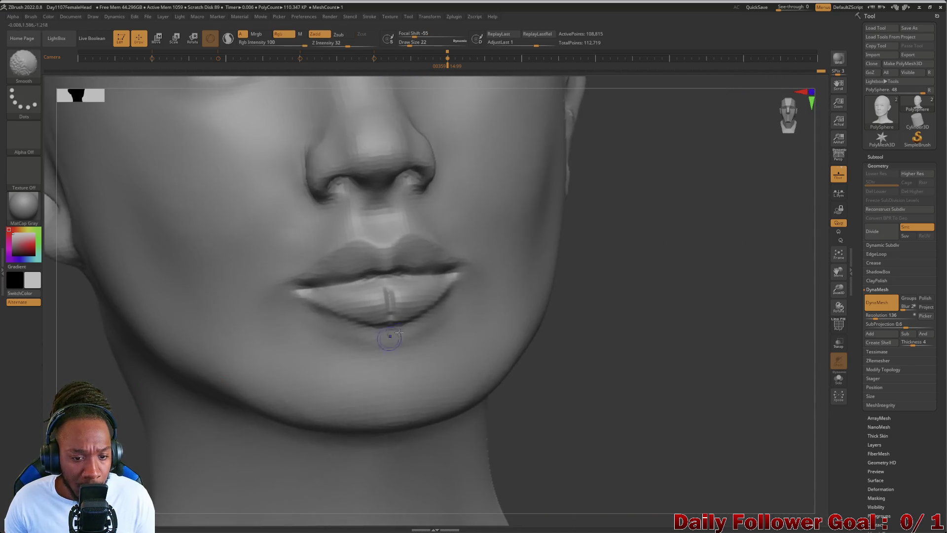
pyautogui.moveTo(392, 328)
pyautogui.keyDown('shift'); pyautogui.mouseDown()
pyautogui.moveTo(389, 298)
pyautogui.moveTo(396, 320)
pyautogui.mouseUp(); pyautogui.keyUp('shift')
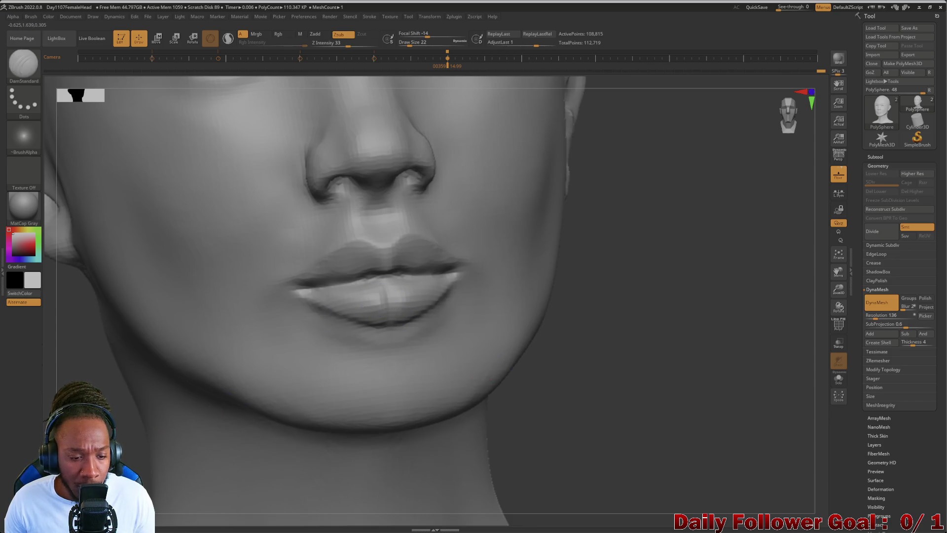
pyautogui.keyDown('shift'); pyautogui.moveTo(296, 348); pyautogui.dragTo(290, 358); pyautogui.keyUp('shift')
pyautogui.moveTo(371, 306)
pyautogui.keyDown('shift'); pyautogui.mouseDown()
pyautogui.moveTo(370, 287)
pyautogui.moveTo(377, 313)
pyautogui.mouseUp(); pyautogui.keyUp('shift')
pyautogui.moveTo(376, 321); pyautogui.dragTo(376, 363, button='right')
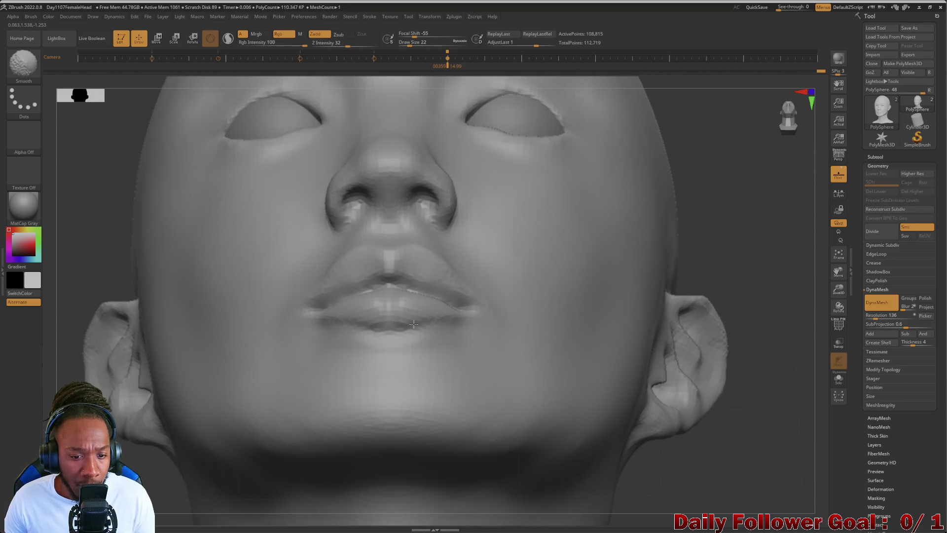
pyautogui.moveTo(289, 351)
pyautogui.keyDown('shift'); pyautogui.mouseDown(button='right')
pyautogui.moveTo(296, 340)
pyautogui.moveTo(177, 397)
pyautogui.mouseUp(button='right'); pyautogui.keyUp('shift')
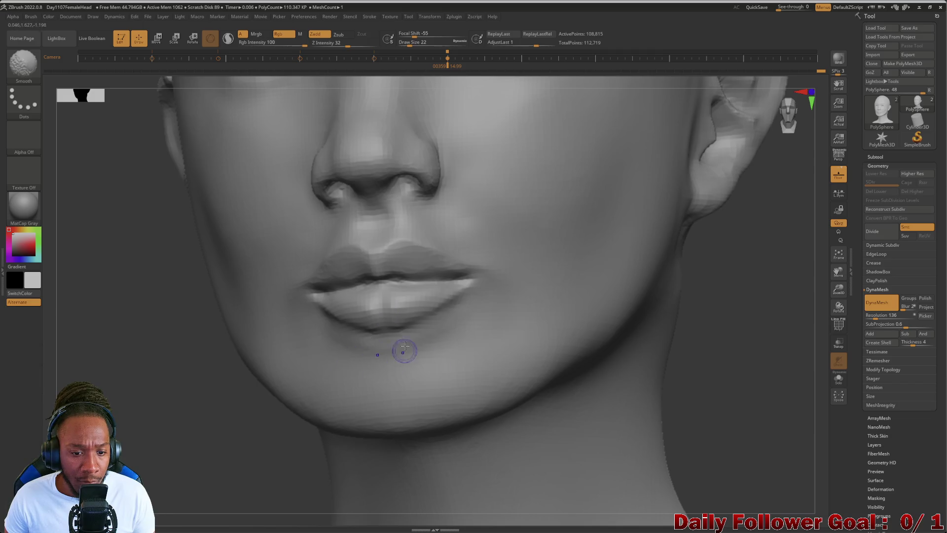
pyautogui.moveTo(197, 395); pyautogui.dragTo(345, 419, button='right')
pyautogui.moveTo(469, 434)
pyautogui.mouseDown(button='right')
pyautogui.moveTo(134, 441)
pyautogui.moveTo(415, 371)
pyautogui.mouseUp(button='right')
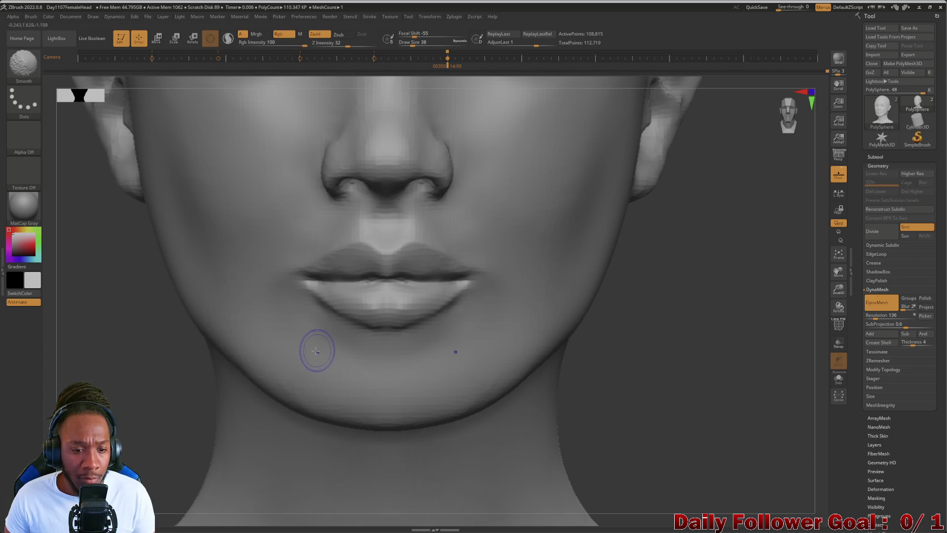
# Smooth the chin just below the lower lip and zoom out to review the whole head
pyautogui.press('b')
pyautogui.press('d')
pyautogui.press('s')
pyautogui.moveTo(265, 354)
pyautogui.keyDown('ctrl'); pyautogui.mouseDown(button='right')
pyautogui.moveTo(118, 344)
pyautogui.moveTo(128, 418)
pyautogui.moveTo(119, 405)
pyautogui.moveTo(116, 394)
pyautogui.moveTo(148, 375)
pyautogui.moveTo(282, 373)
pyautogui.mouseUp(button='right'); pyautogui.keyUp('ctrl')
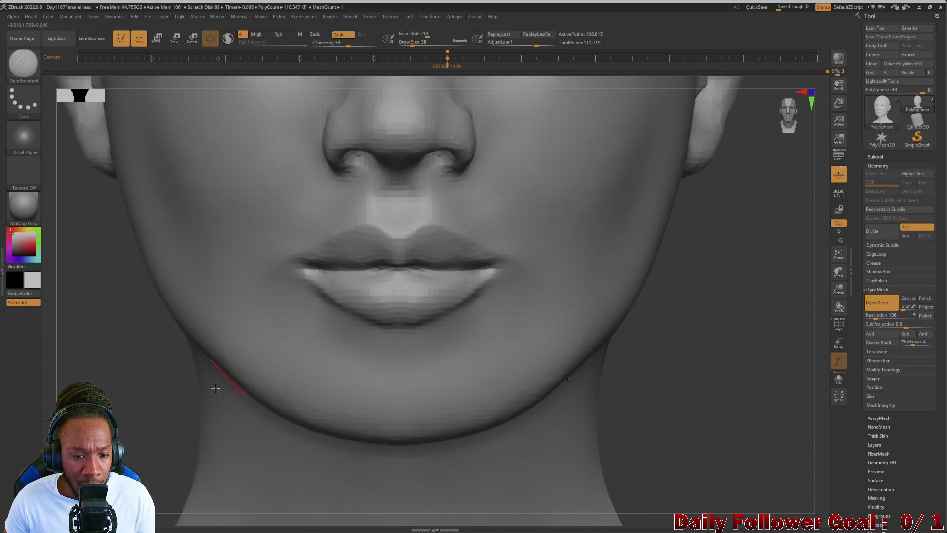
pyautogui.moveTo(123, 380)
pyautogui.mouseDown(button='right')
pyautogui.moveTo(128, 372)
pyautogui.moveTo(112, 387)
pyautogui.moveTo(133, 395)
pyautogui.moveTo(118, 404)
pyautogui.moveTo(117, 387)
pyautogui.moveTo(129, 397)
pyautogui.moveTo(126, 390)
pyautogui.mouseUp(button='right')
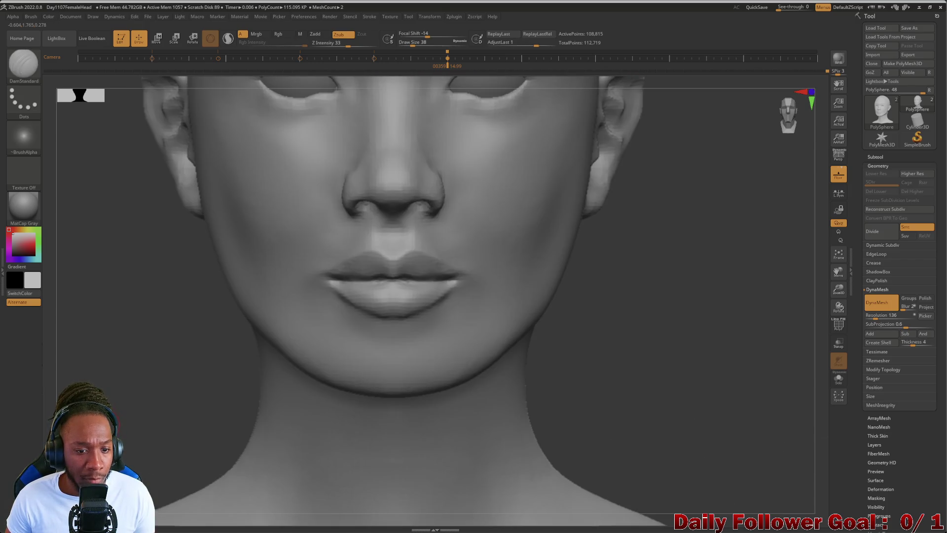
pyautogui.press('shift')
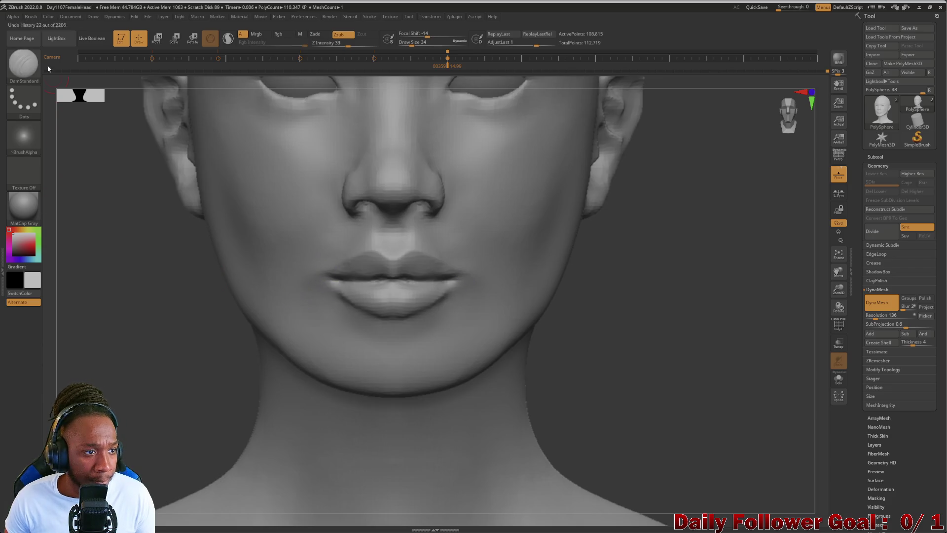
pyautogui.click(23, 64)
# Choose Move Topological from Quick Pick and frame the lips in a three-quarter view
pyautogui.click(246, 70)
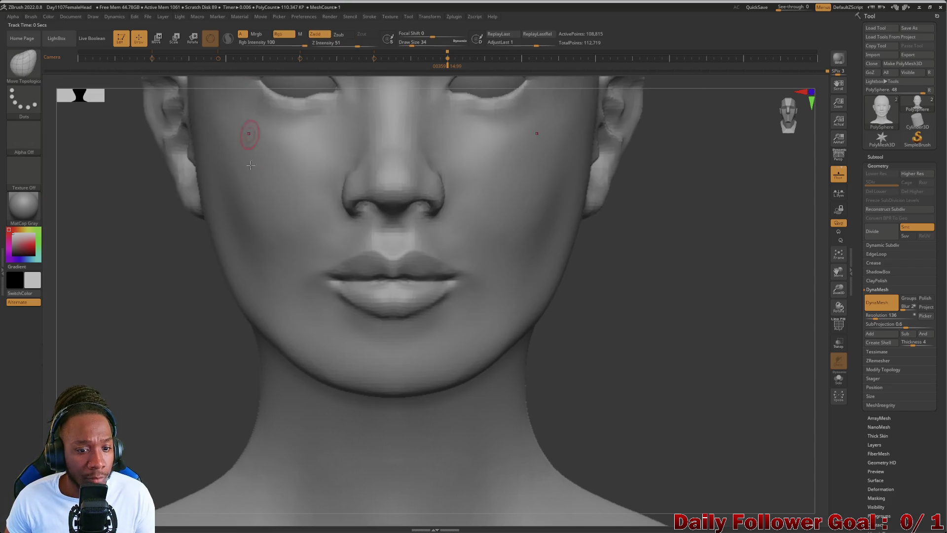
pyautogui.moveTo(99, 341)
pyautogui.keyDown('alt'); pyautogui.mouseDown()
pyautogui.moveTo(302, 271)
pyautogui.moveTo(323, 274)
pyautogui.mouseUp(); pyautogui.keyUp('alt')
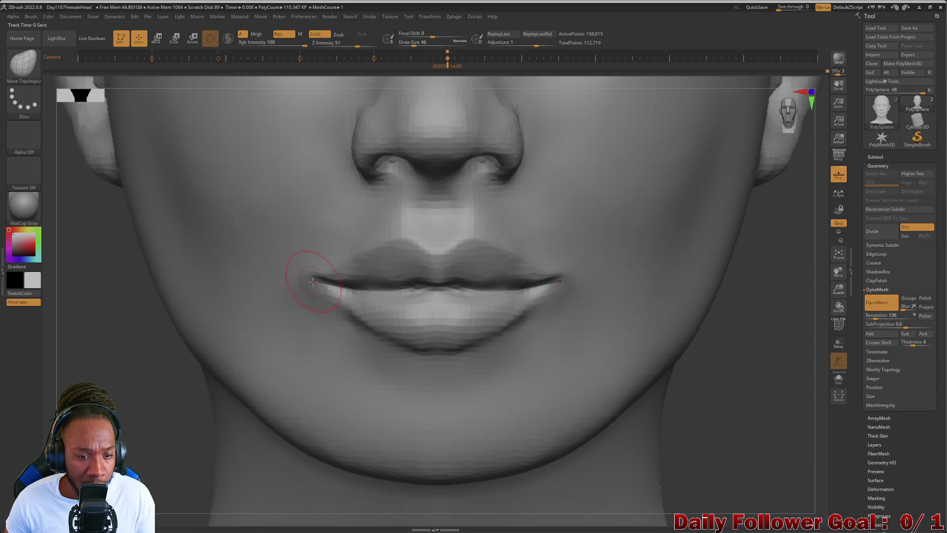
pyautogui.press('f')
pyautogui.moveTo(112, 294)
pyautogui.mouseDown()
pyautogui.moveTo(113, 406)
pyautogui.moveTo(135, 344)
pyautogui.moveTo(153, 334)
pyautogui.moveTo(173, 384)
pyautogui.moveTo(136, 401)
pyautogui.moveTo(117, 372)
pyautogui.moveTo(106, 414)
pyautogui.moveTo(98, 273)
pyautogui.mouseUp()
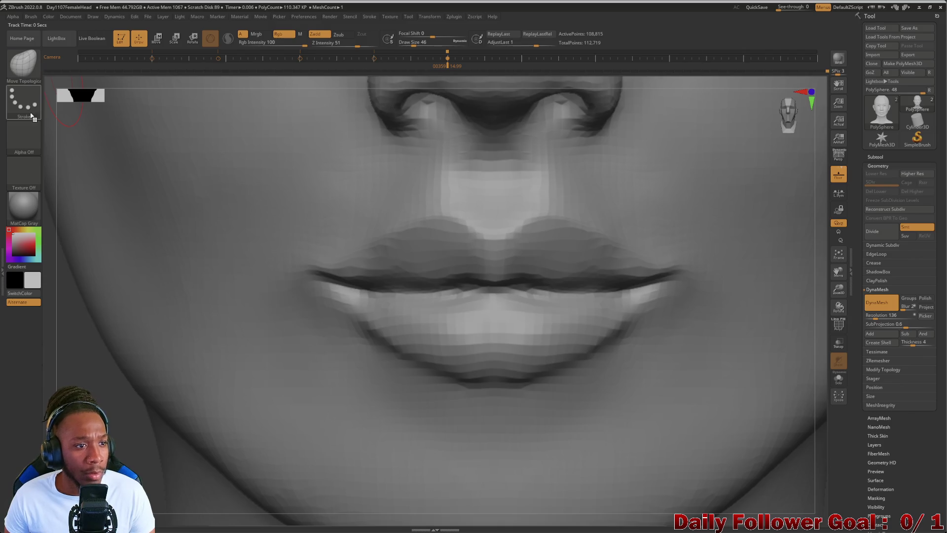
pyautogui.click(35, 60)
pyautogui.click(34, 59)
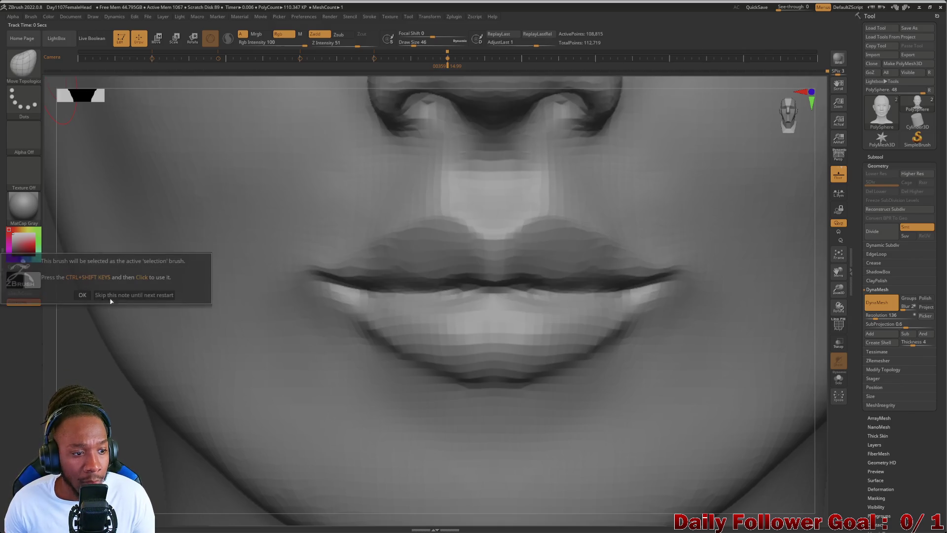
pyautogui.click(68, 283)
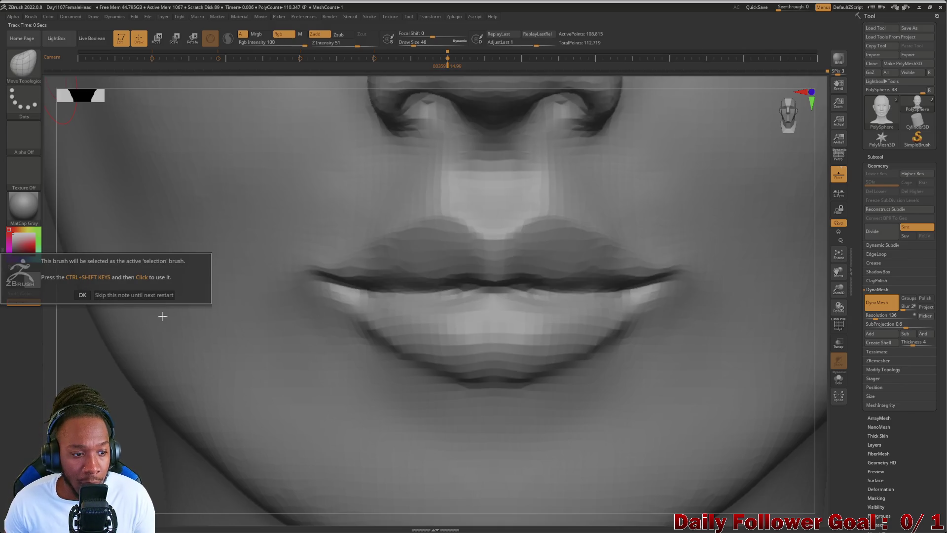
pyautogui.click(82, 295)
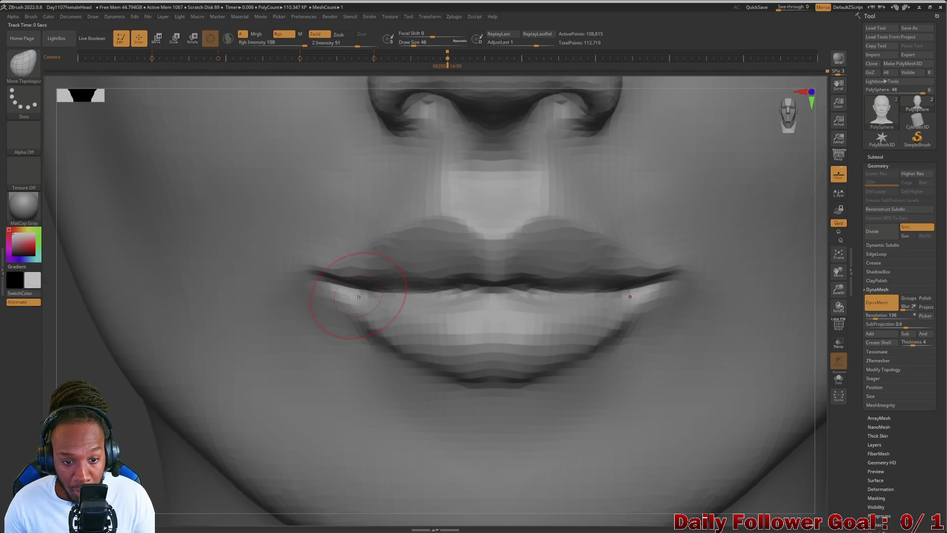
pyautogui.hotkey('ctrl', 'shift')
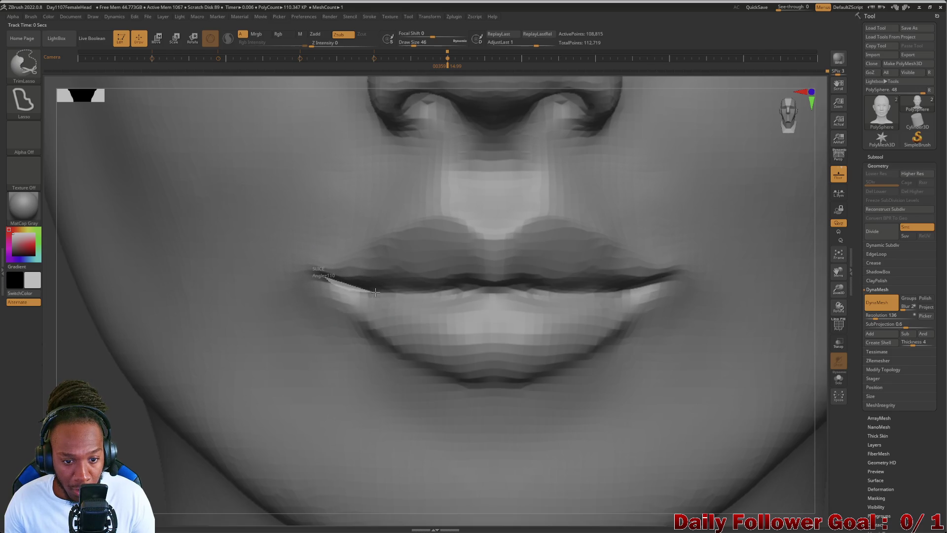
pyautogui.moveTo(453, 290)
pyautogui.keyDown('ctrl'); pyautogui.keyDown('shift'); pyautogui.mouseDown()
pyautogui.moveTo(625, 286)
pyautogui.moveTo(633, 296)
pyautogui.mouseUp(); pyautogui.keyUp('shift'); pyautogui.keyUp('ctrl')
pyautogui.keyDown('ctrl'); pyautogui.keyDown('shift'); pyautogui.click(553, 340); pyautogui.keyUp('shift'); pyautogui.keyUp('ctrl')
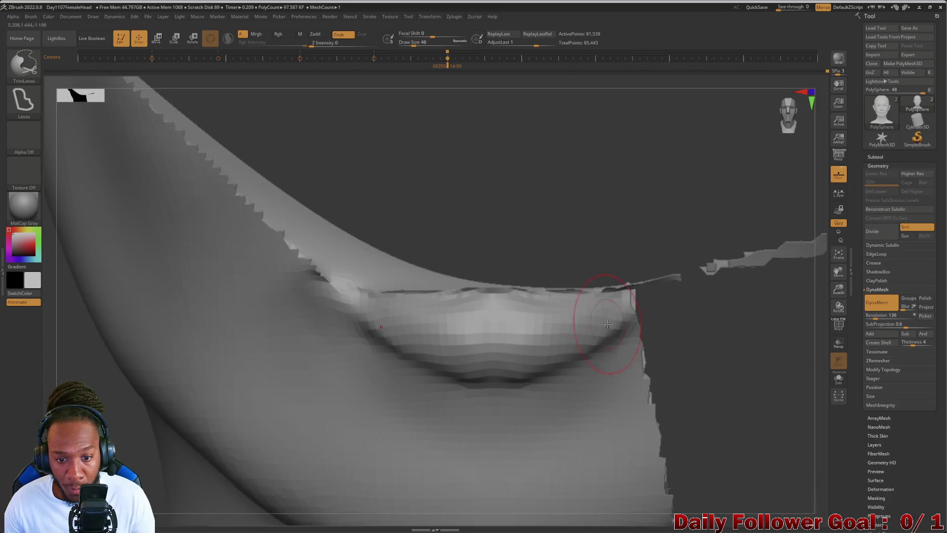
pyautogui.keyDown('ctrl'); pyautogui.keyDown('shift'); pyautogui.click(548, 337); pyautogui.keyUp('shift'); pyautogui.keyUp('ctrl')
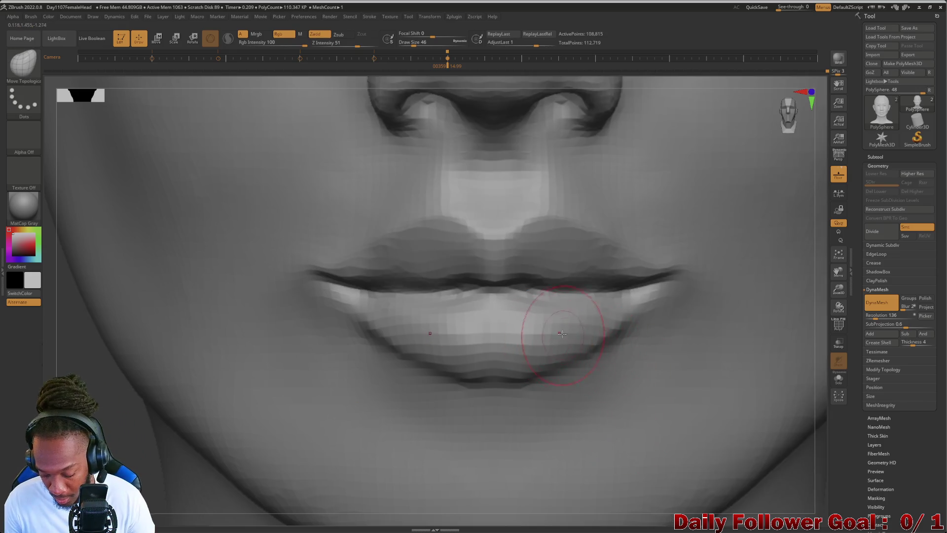
pyautogui.moveTo(620, 285)
pyautogui.keyDown('ctrl'); pyautogui.keyDown('shift'); pyautogui.mouseDown()
pyautogui.moveTo(518, 291)
pyautogui.moveTo(501, 324)
pyautogui.mouseUp(); pyautogui.keyUp('shift'); pyautogui.keyUp('ctrl')
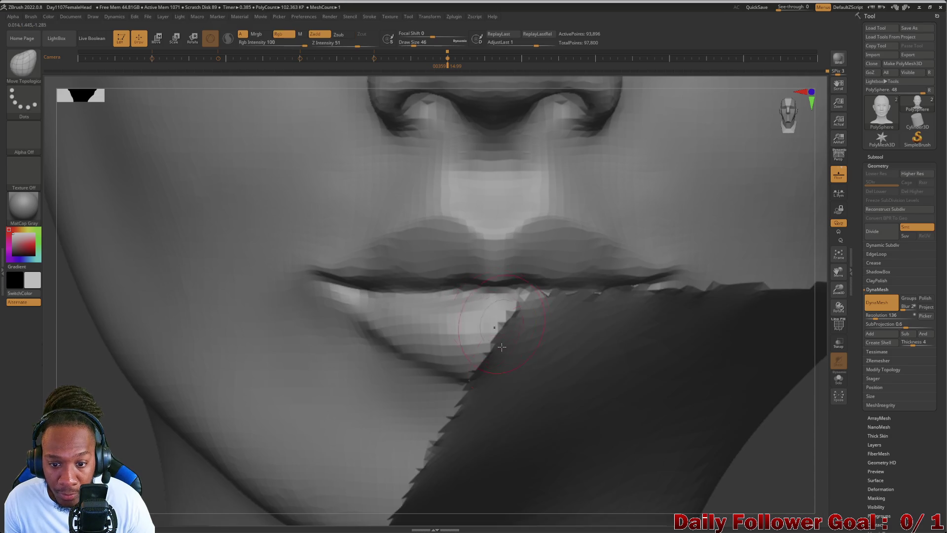
pyautogui.hotkey('ctrl', 'z')
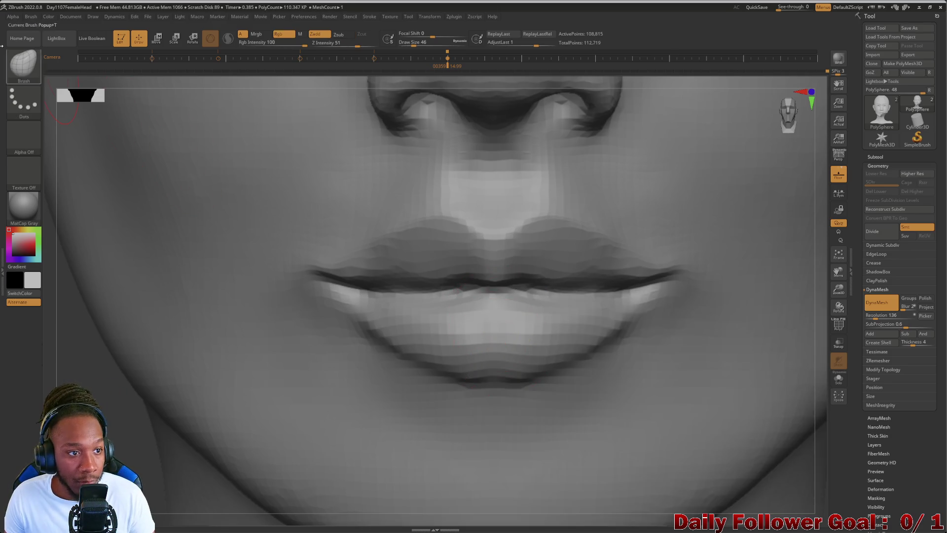
pyautogui.hotkey('ctrl', 'shift')
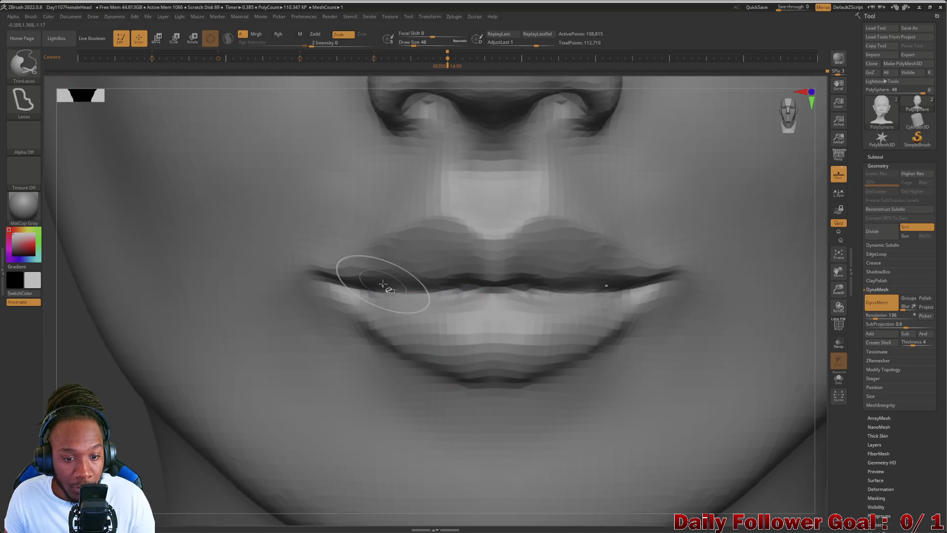
pyautogui.keyDown('ctrl'); pyautogui.keyDown('shift'); pyautogui.moveTo(445, 289); pyautogui.dragTo(446, 288); pyautogui.keyUp('shift'); pyautogui.keyUp('ctrl')
pyautogui.hotkey('ctrl', 'z')
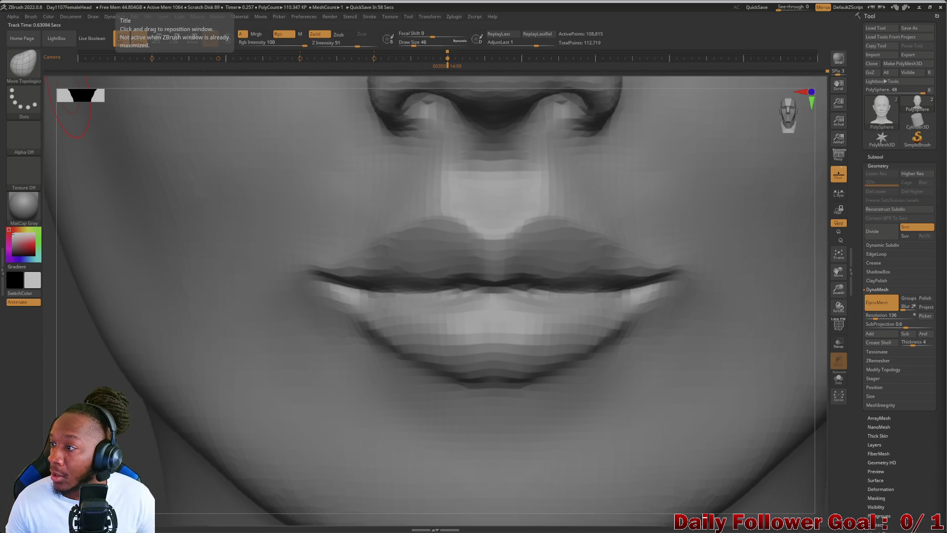
pyautogui.click(19, 72)
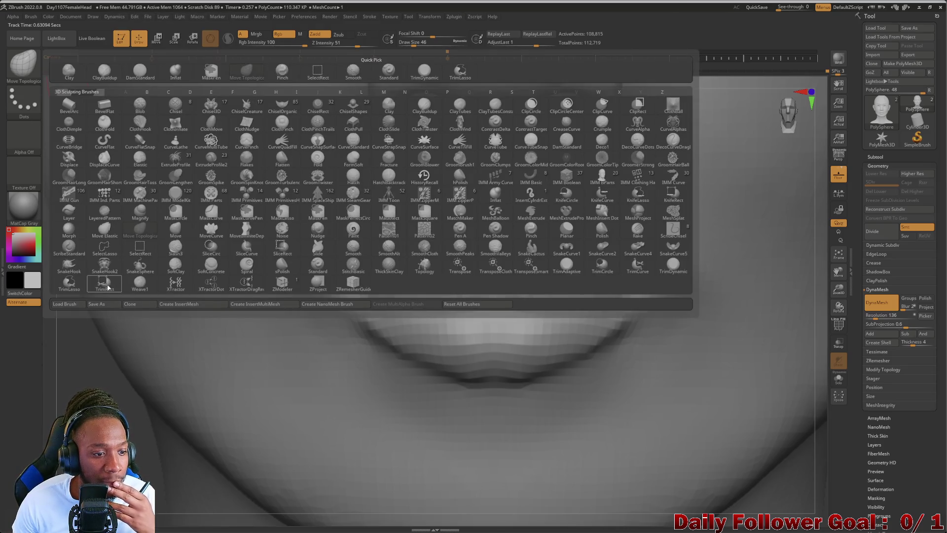
pyautogui.click(108, 287)
pyautogui.click(81, 302)
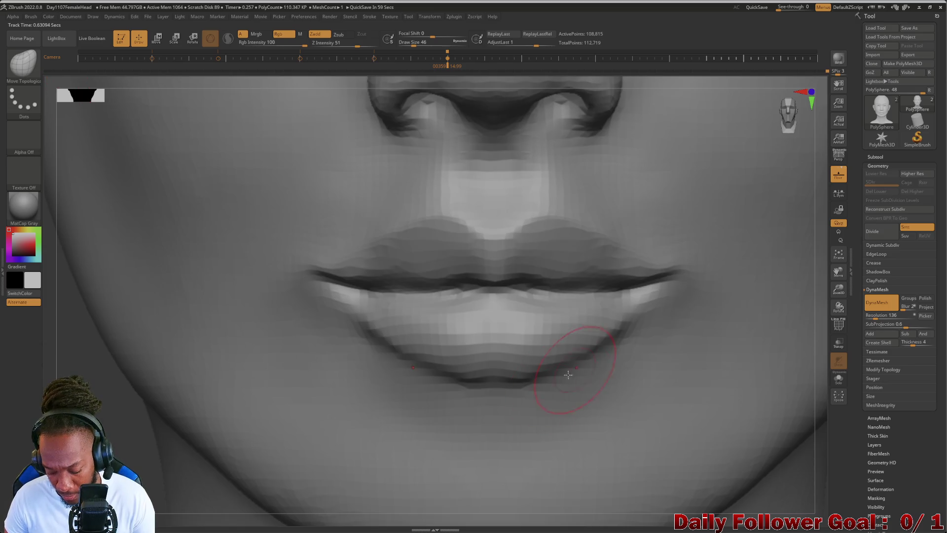
pyautogui.hotkey('ctrl', 'shift')
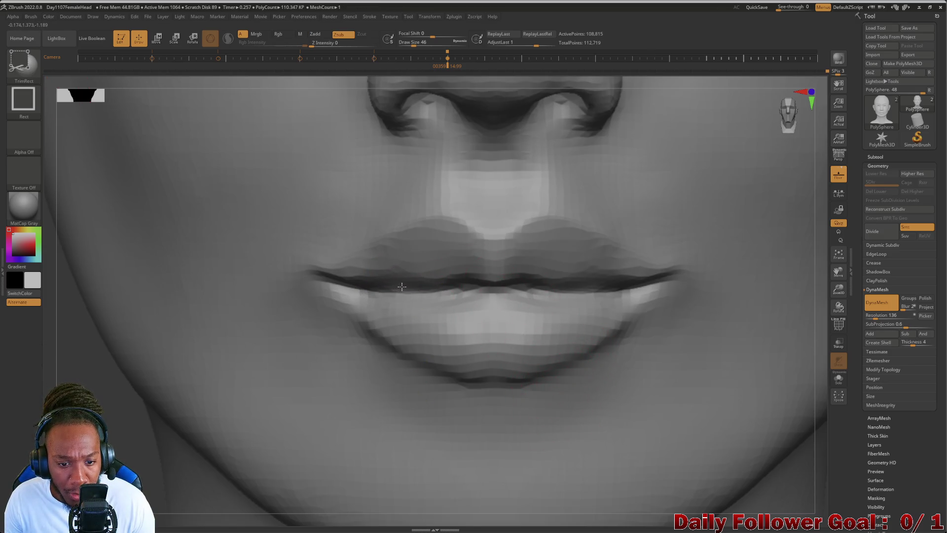
pyautogui.keyDown('ctrl'); pyautogui.keyDown('shift'); pyautogui.moveTo(424, 285); pyautogui.dragTo(438, 291); pyautogui.keyUp('shift'); pyautogui.keyUp('ctrl')
pyautogui.hotkey('ctrl', 'shift')
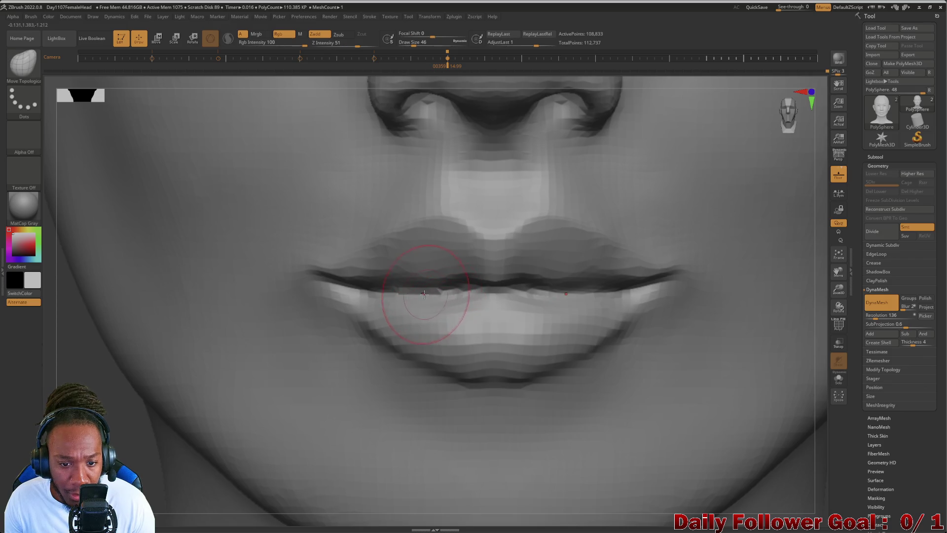
pyautogui.moveTo(118, 378)
pyautogui.mouseDown(button='right')
pyautogui.moveTo(198, 385)
pyautogui.moveTo(148, 380)
pyautogui.mouseUp(button='right')
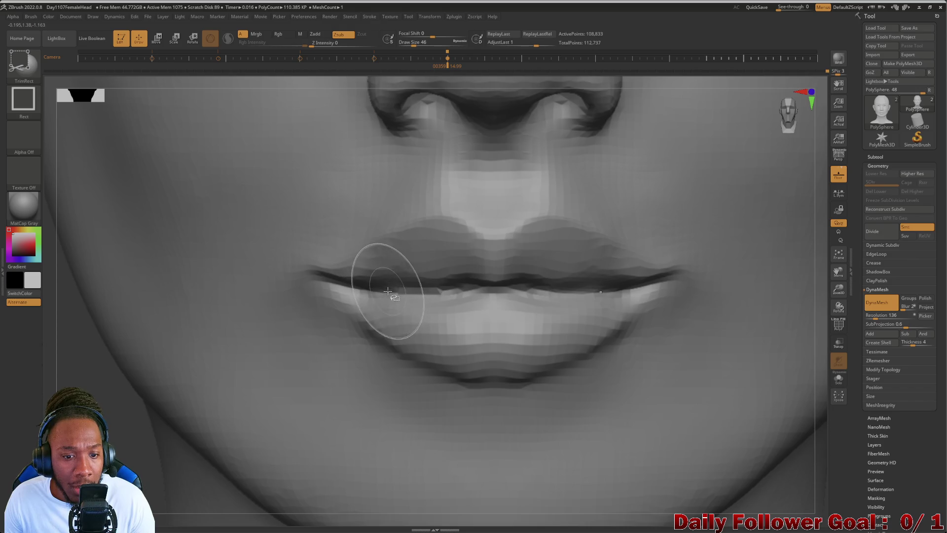
pyautogui.hotkey('ctrl', 'shift')
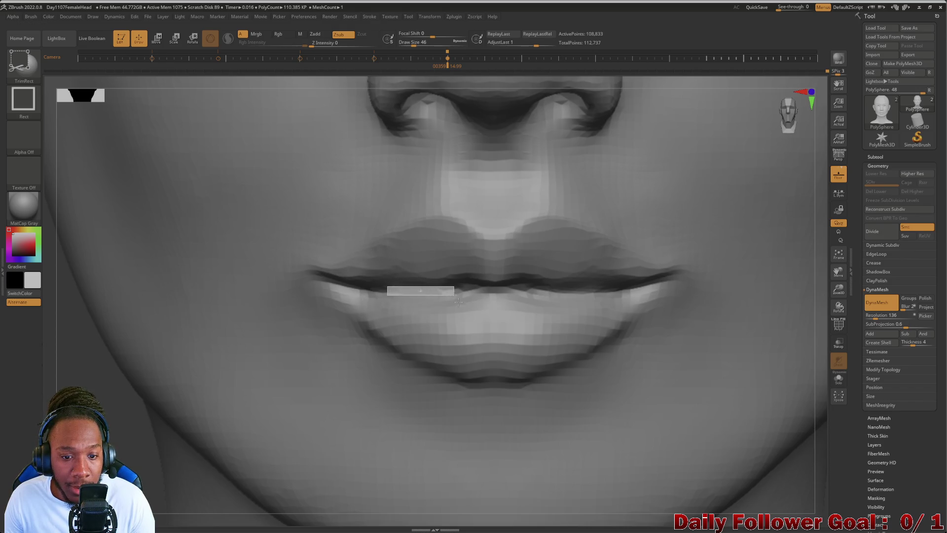
pyautogui.moveTo(458, 299); pyautogui.dragTo(458, 299)
pyautogui.moveTo(232, 392)
pyautogui.mouseDown(button='right')
pyautogui.moveTo(86, 402)
pyautogui.moveTo(99, 410)
pyautogui.mouseUp(button='right')
pyautogui.hotkey('ctrl', 'z')
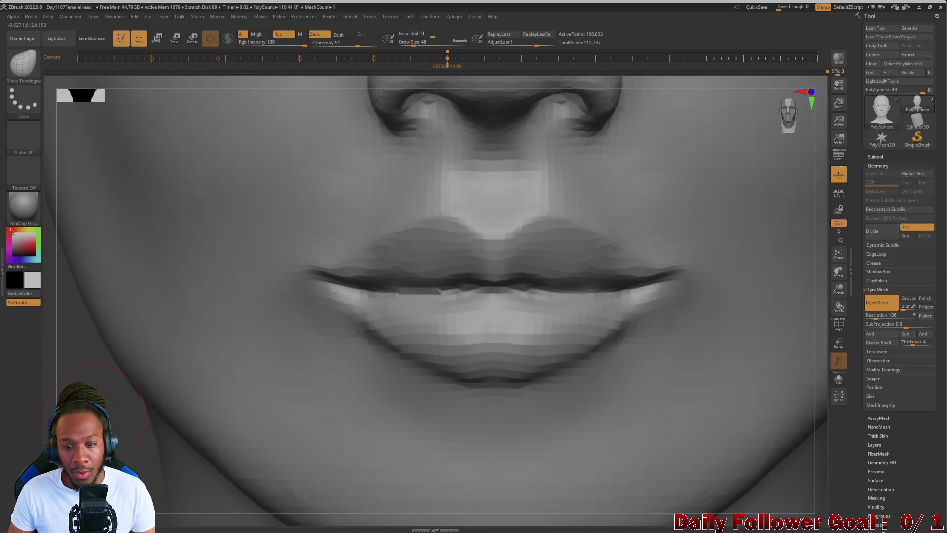
pyautogui.moveTo(22, 301)
pyautogui.keyDown('ctrl'); pyautogui.mouseDown(button='right')
pyautogui.moveTo(22, 346)
pyautogui.moveTo(20, 296)
pyautogui.mouseUp(button='right'); pyautogui.keyUp('ctrl')
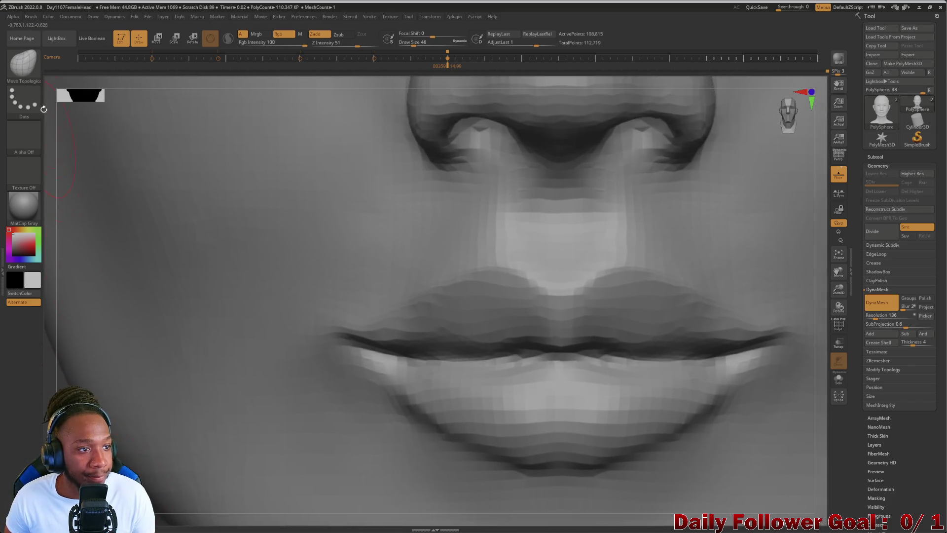
pyautogui.press('b')
# Deepen the crease between the lips with DamStandard, checking it from near-profile
pyautogui.click(131, 70)
pyautogui.press('space')
pyautogui.moveTo(774, 449)
pyautogui.mouseDown(button='right')
pyautogui.moveTo(791, 468)
pyautogui.moveTo(794, 424)
pyautogui.moveTo(802, 437)
pyautogui.moveTo(775, 414)
pyautogui.mouseUp(button='right')
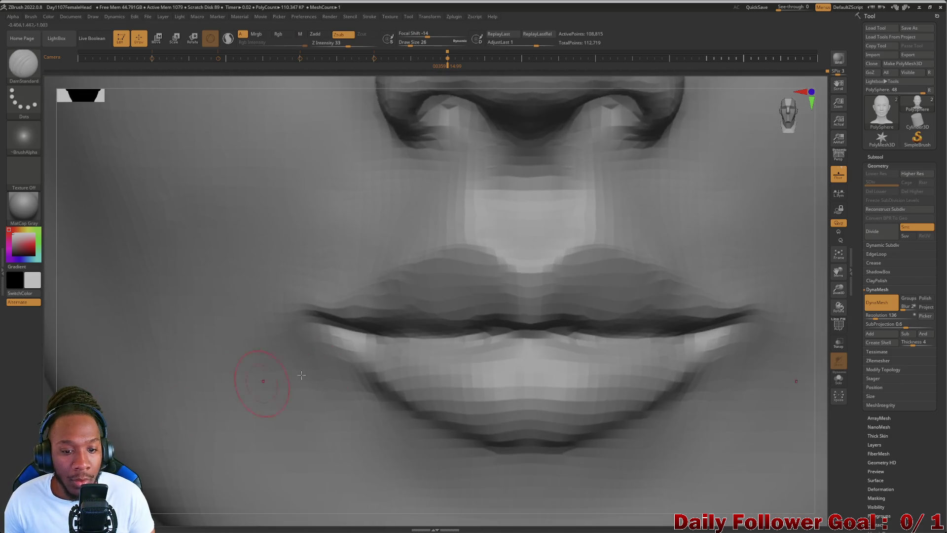
pyautogui.moveTo(394, 337); pyautogui.dragTo(478, 338)
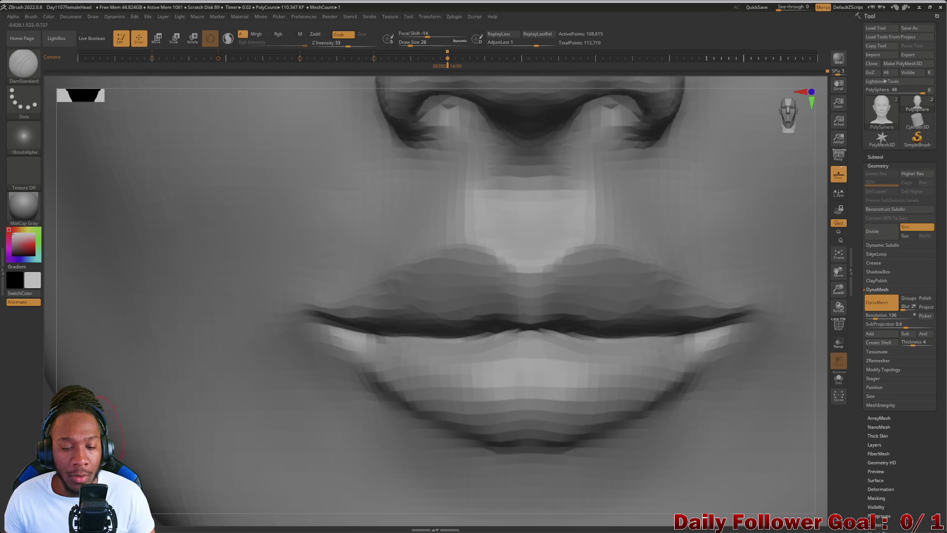
pyautogui.moveTo(642, 420); pyautogui.dragTo(740, 420, button='right')
pyautogui.moveTo(567, 375); pyautogui.dragTo(532, 366, button='right')
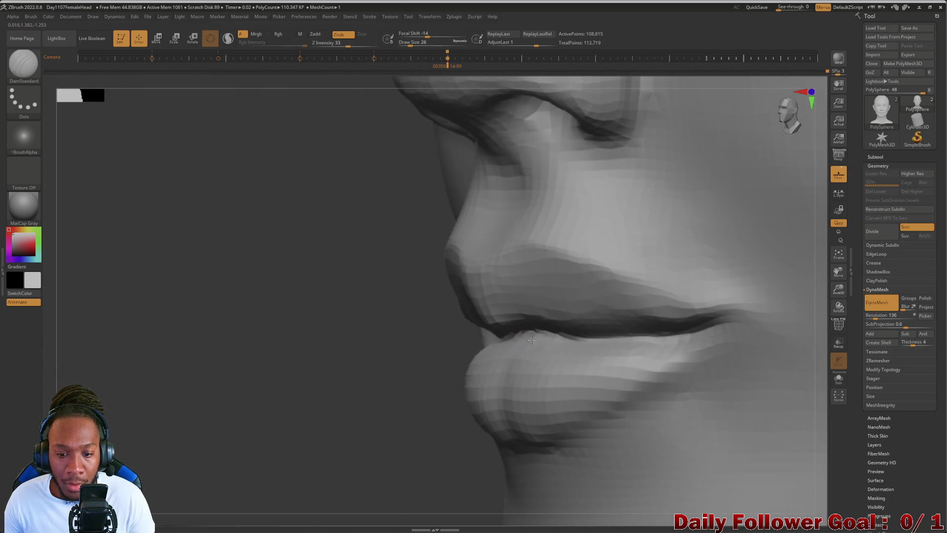
pyautogui.moveTo(540, 348)
pyautogui.keyDown('shift'); pyautogui.mouseDown(button='right')
pyautogui.moveTo(141, 429)
pyautogui.moveTo(452, 357)
pyautogui.mouseUp(button='right'); pyautogui.keyUp('shift')
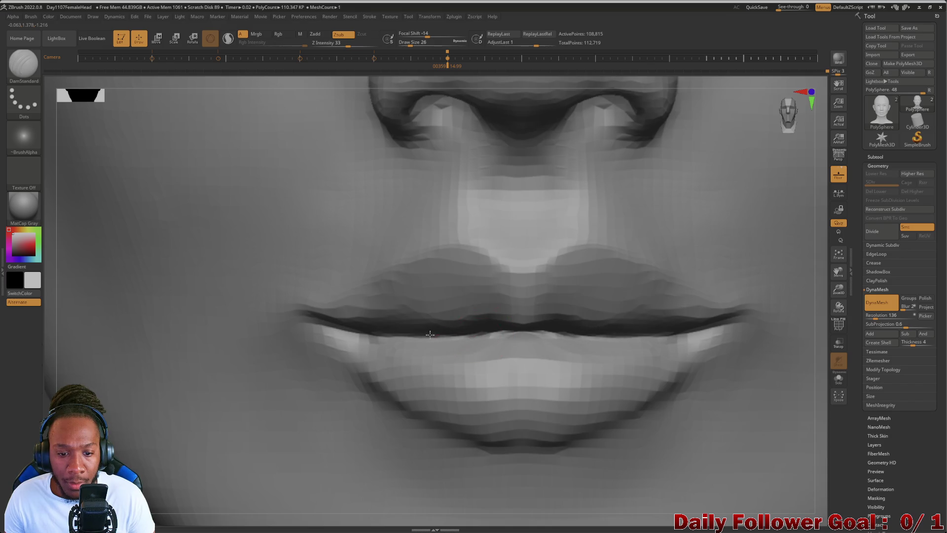
# Smooth the upper edge of the lower lip and zoom out to a side view
pyautogui.moveTo(395, 334); pyautogui.dragTo(355, 337)
pyautogui.moveTo(355, 337)
pyautogui.keyDown('alt'); pyautogui.mouseDown(button='right')
pyautogui.moveTo(355, 375)
pyautogui.moveTo(207, 380)
pyautogui.moveTo(144, 325)
pyautogui.moveTo(126, 365)
pyautogui.moveTo(146, 348)
pyautogui.moveTo(181, 350)
pyautogui.moveTo(132, 380)
pyautogui.moveTo(138, 349)
pyautogui.moveTo(134, 405)
pyautogui.moveTo(116, 425)
pyautogui.moveTo(137, 417)
pyautogui.moveTo(101, 434)
pyautogui.mouseUp(button='right'); pyautogui.keyUp('alt')
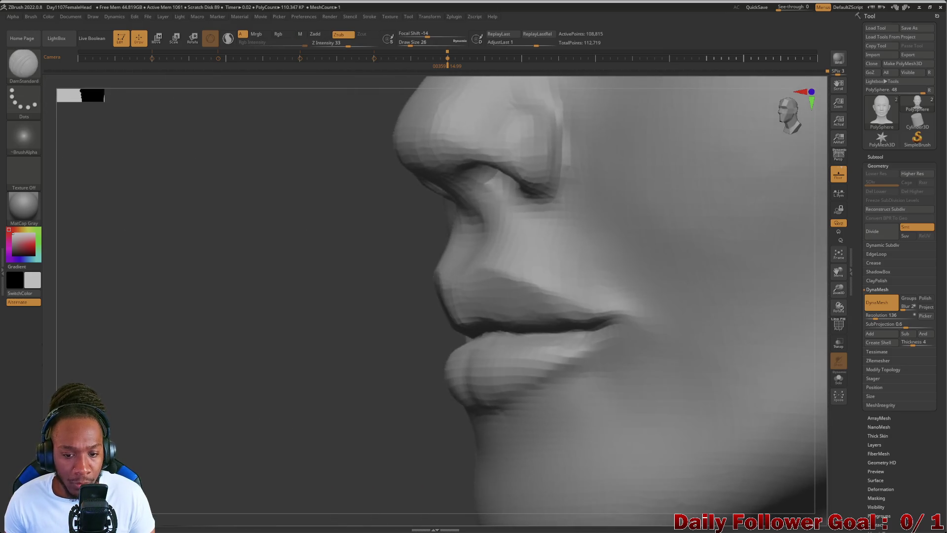
pyautogui.click(38, 80)
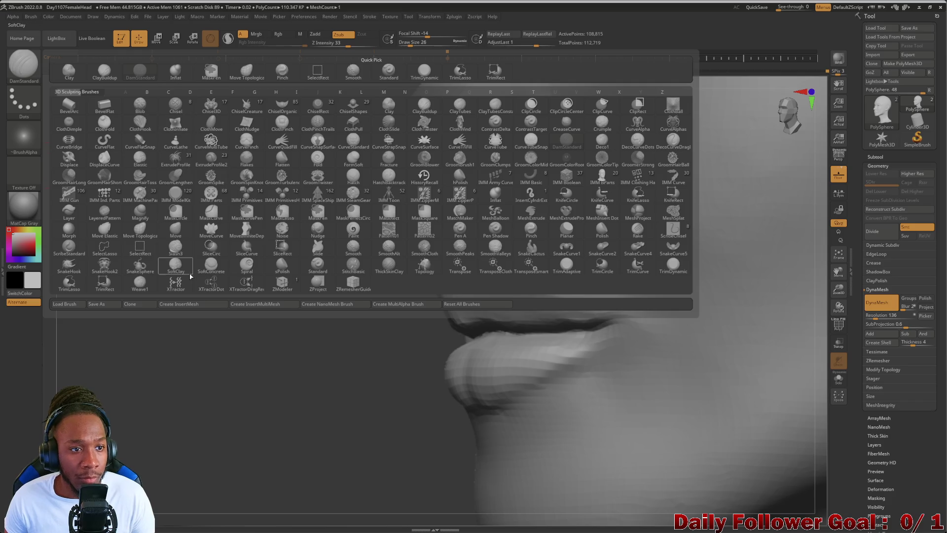
pyautogui.click(173, 70)
# Inflate the lower lip with Inflat at draw size 58, checking it in profile and front views
pyautogui.moveTo(230, 276)
pyautogui.mouseDown(button='right')
pyautogui.moveTo(237, 300)
pyautogui.moveTo(139, 366)
pyautogui.moveTo(117, 400)
pyautogui.moveTo(207, 373)
pyautogui.mouseUp(button='right')
pyautogui.press(']')
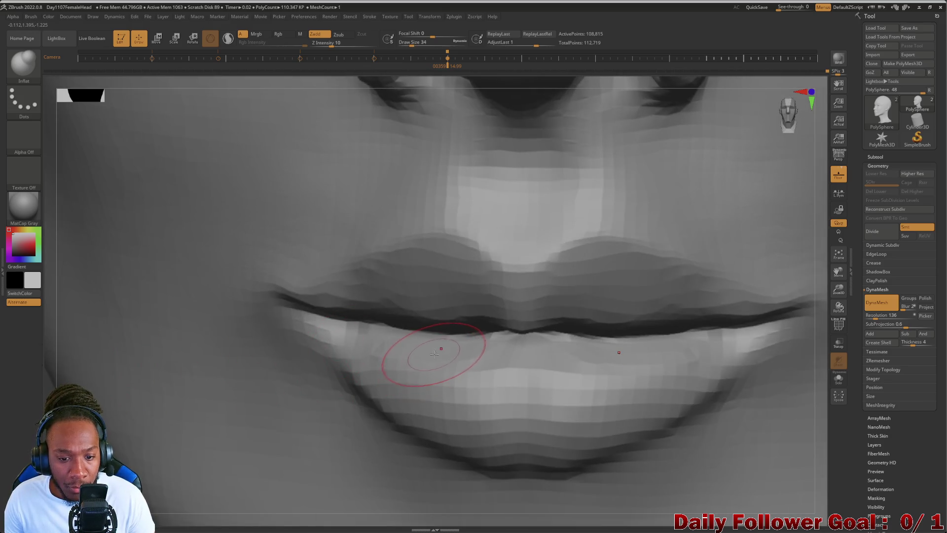
pyautogui.moveTo(423, 354); pyautogui.dragTo(386, 346)
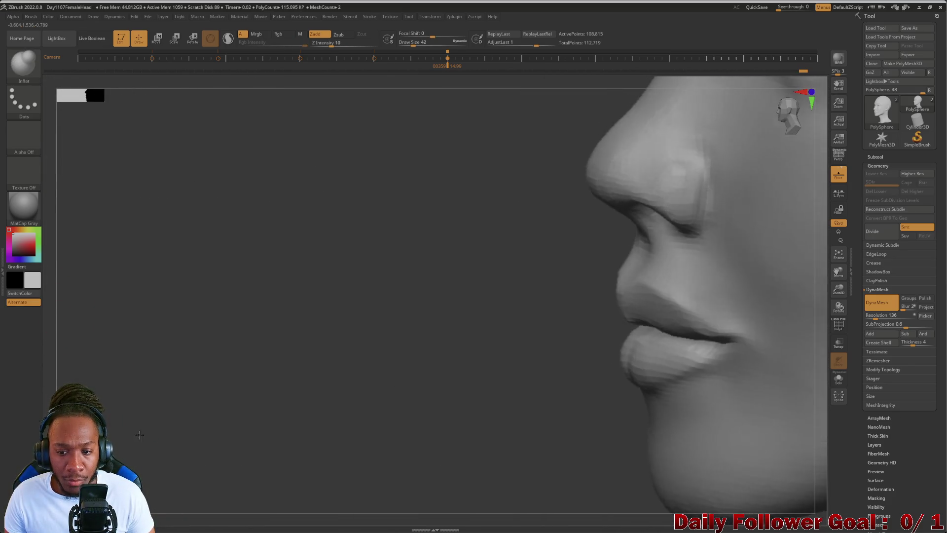
pyautogui.moveTo(393, 483); pyautogui.dragTo(535, 374)
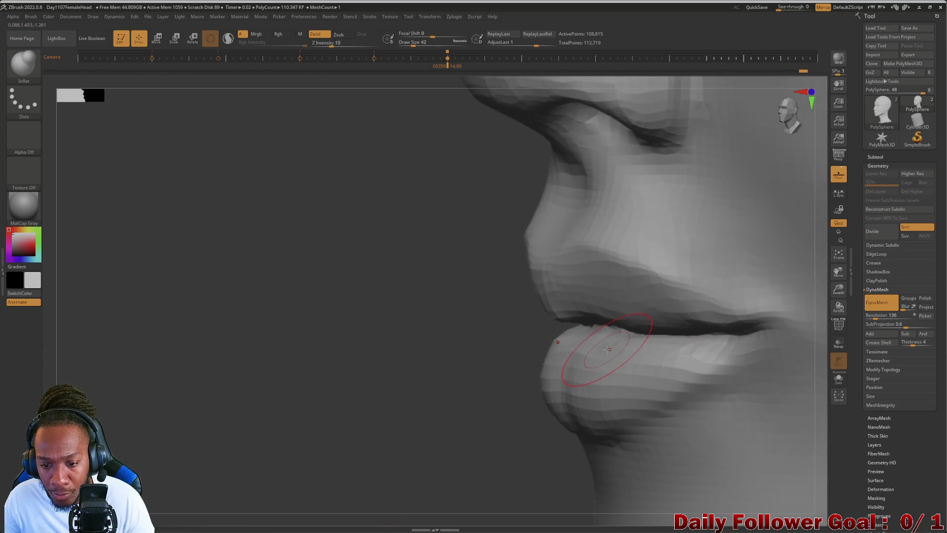
pyautogui.press(']')
pyautogui.moveTo(457, 394)
pyautogui.mouseDown()
pyautogui.moveTo(313, 392)
pyautogui.moveTo(294, 421)
pyautogui.moveTo(298, 445)
pyautogui.moveTo(186, 439)
pyautogui.mouseUp()
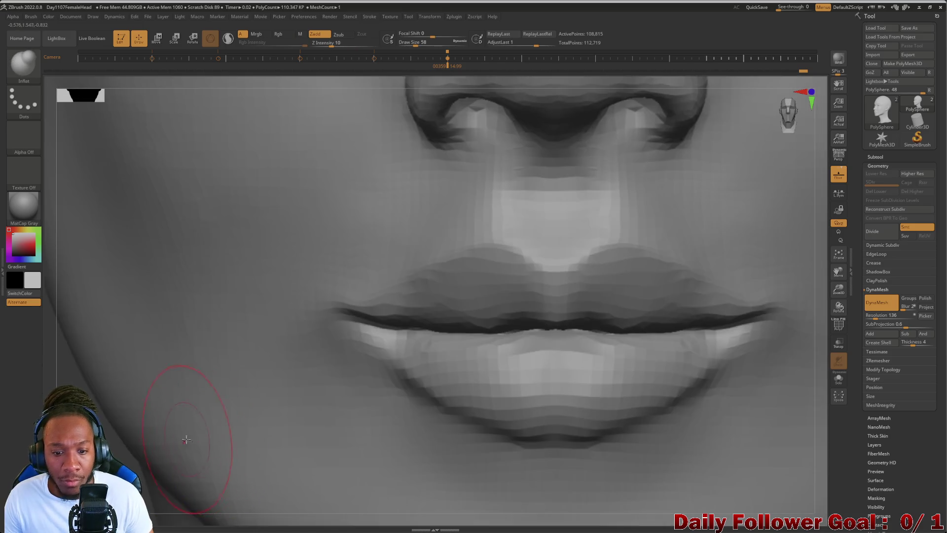
pyautogui.press('f')
pyautogui.moveTo(85, 277)
pyautogui.keyDown('shift'); pyautogui.mouseDown()
pyautogui.moveTo(127, 413)
pyautogui.moveTo(177, 430)
pyautogui.moveTo(148, 424)
pyautogui.moveTo(164, 441)
pyautogui.moveTo(186, 357)
pyautogui.moveTo(193, 429)
pyautogui.moveTo(177, 447)
pyautogui.moveTo(186, 395)
pyautogui.moveTo(173, 449)
pyautogui.moveTo(168, 404)
pyautogui.moveTo(152, 439)
pyautogui.moveTo(163, 432)
pyautogui.moveTo(188, 441)
pyautogui.mouseUp(); pyautogui.keyUp('shift')
pyautogui.moveTo(64, 409)
pyautogui.keyDown('alt'); pyautogui.mouseDown()
pyautogui.moveTo(60, 429)
pyautogui.moveTo(57, 399)
pyautogui.moveTo(143, 405)
pyautogui.moveTo(130, 427)
pyautogui.mouseUp(); pyautogui.keyUp('alt')
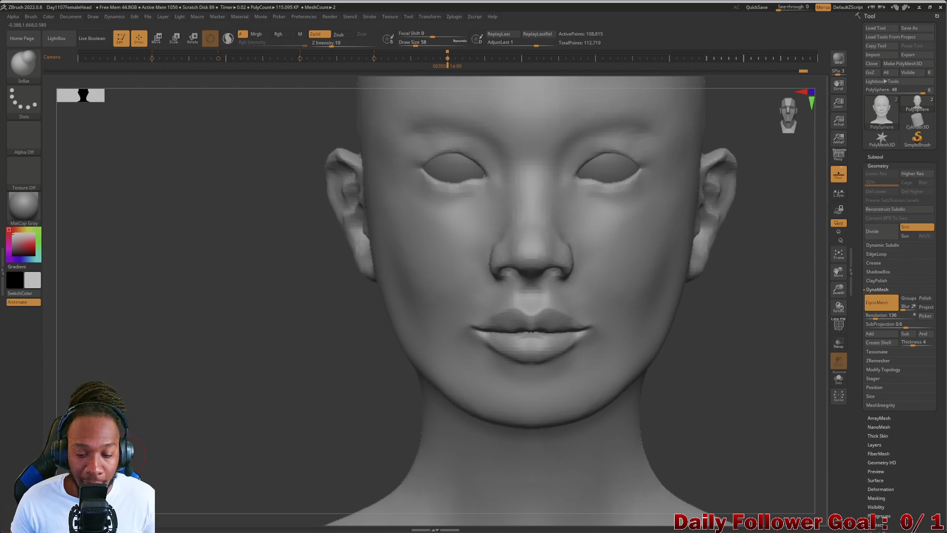
# Zoom onto the lips, fade the Spotlight lips reference, and bring up the brush library
pyautogui.keyDown('alt'); pyautogui.moveTo(131, 446); pyautogui.dragTo(125, 455); pyautogui.keyUp('alt')
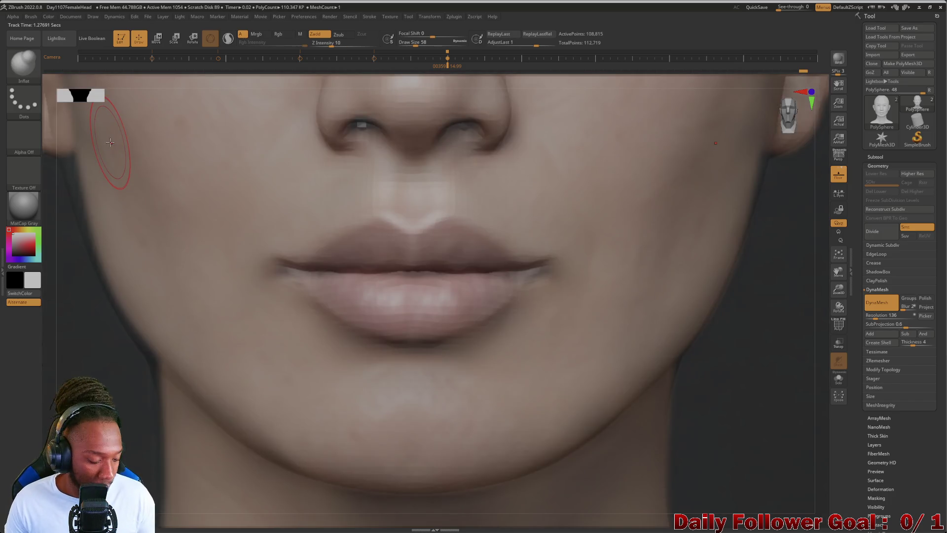
pyautogui.hotkey('shift', 'z')
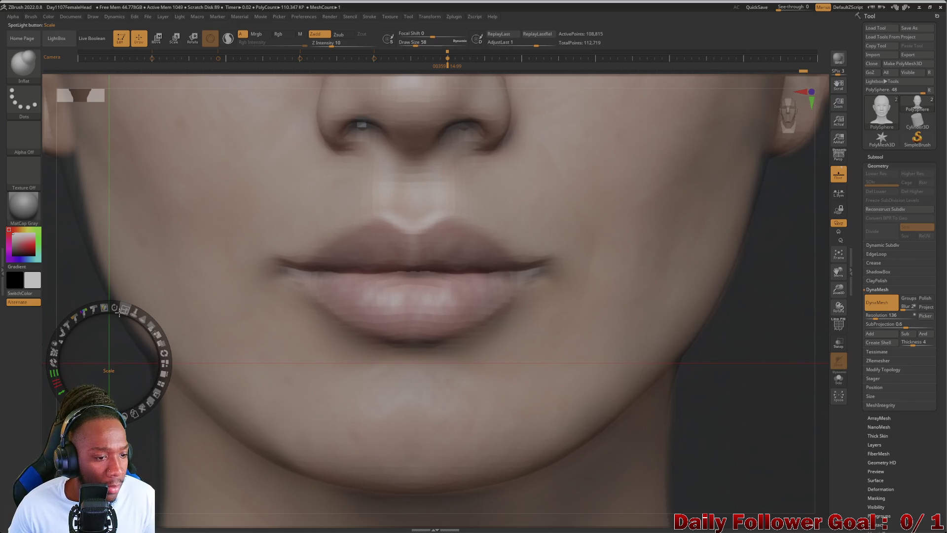
pyautogui.moveTo(143, 323)
pyautogui.mouseDown()
pyautogui.moveTo(159, 347)
pyautogui.moveTo(161, 391)
pyautogui.moveTo(131, 326)
pyautogui.moveTo(148, 347)
pyautogui.moveTo(156, 388)
pyautogui.moveTo(142, 346)
pyautogui.mouseUp()
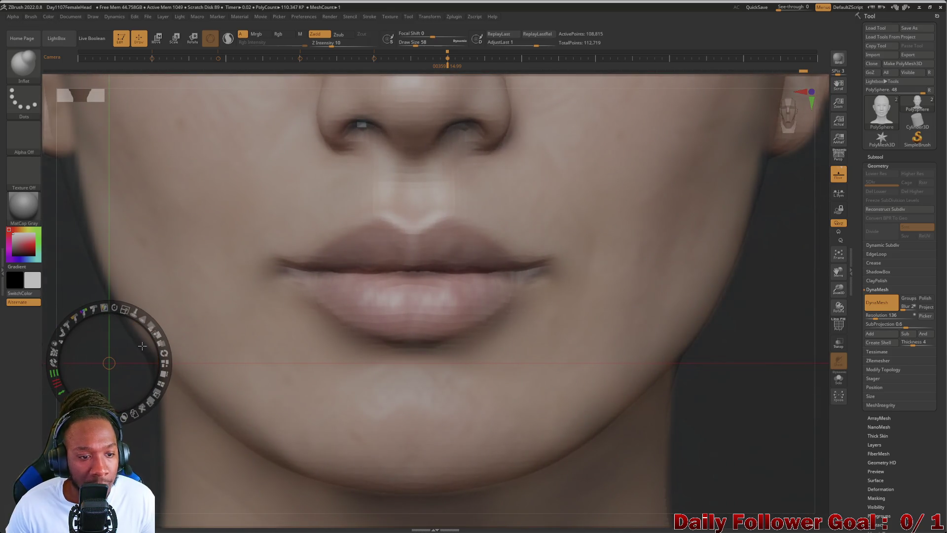
pyautogui.click(23, 64)
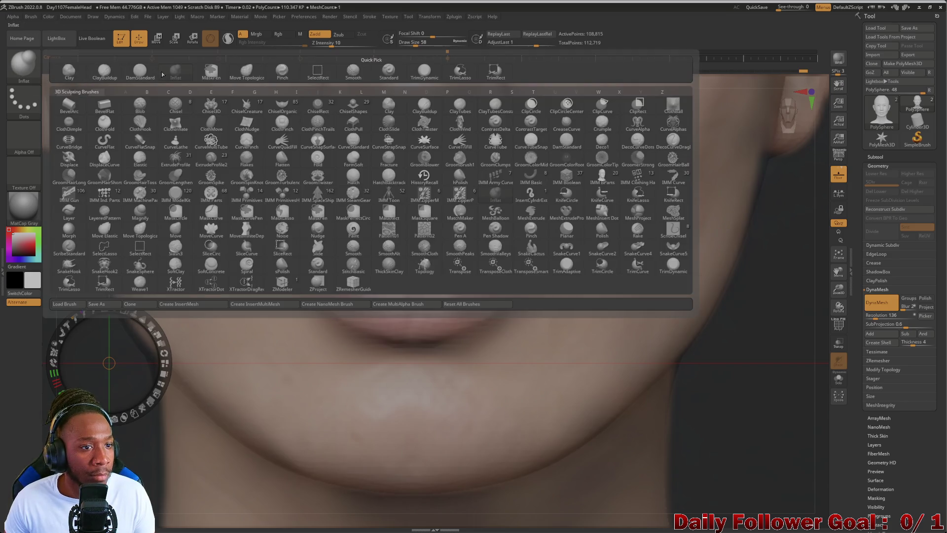
# Load the Move Topological brush, lower the lips reference opacity, and tune the brush size
pyautogui.click(254, 76)
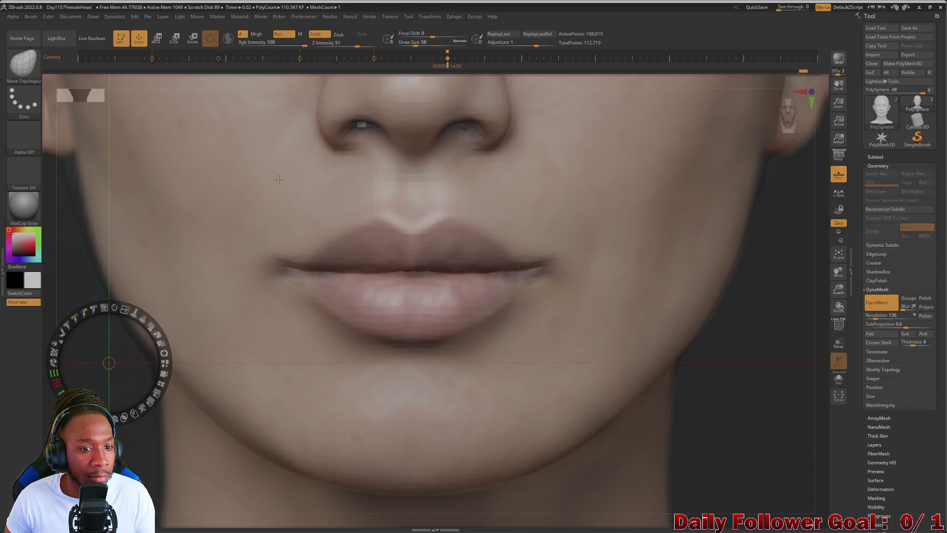
pyautogui.click(142, 313)
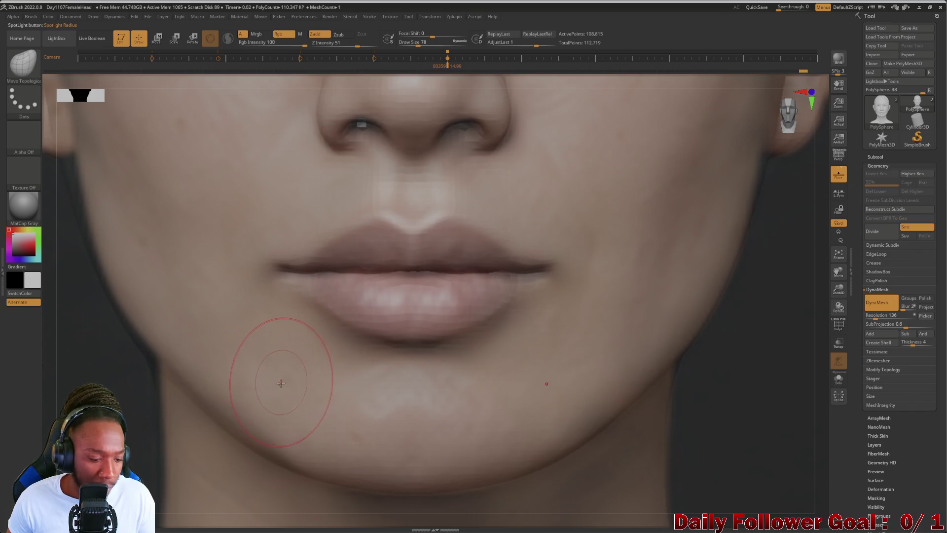
pyautogui.hotkey('shift', 'z')
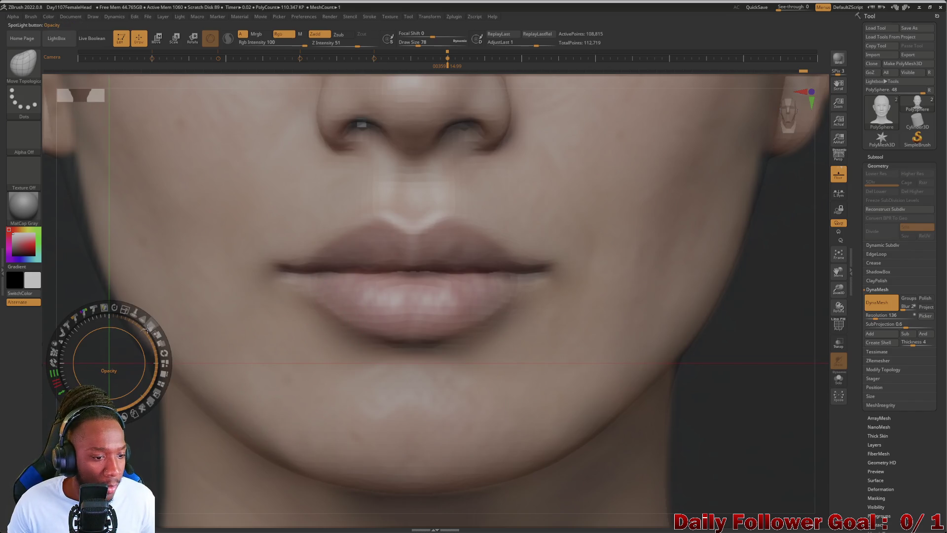
pyautogui.moveTo(156, 302)
pyautogui.mouseDown()
pyautogui.moveTo(153, 326)
pyautogui.moveTo(121, 310)
pyautogui.moveTo(173, 363)
pyautogui.moveTo(160, 333)
pyautogui.moveTo(167, 321)
pyautogui.moveTo(153, 316)
pyautogui.moveTo(175, 330)
pyautogui.mouseUp()
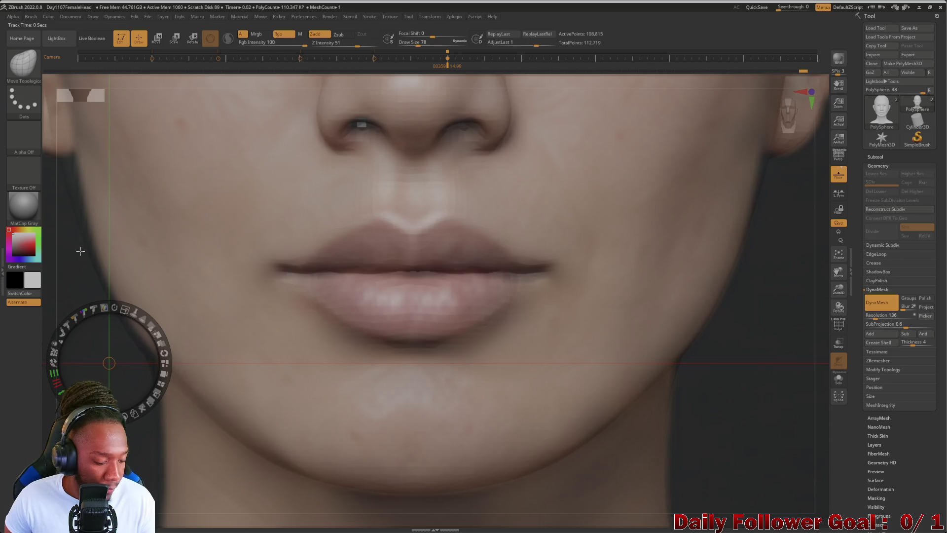
pyautogui.press('z')
pyautogui.press('[')
pyautogui.press('[')
pyautogui.press('[')
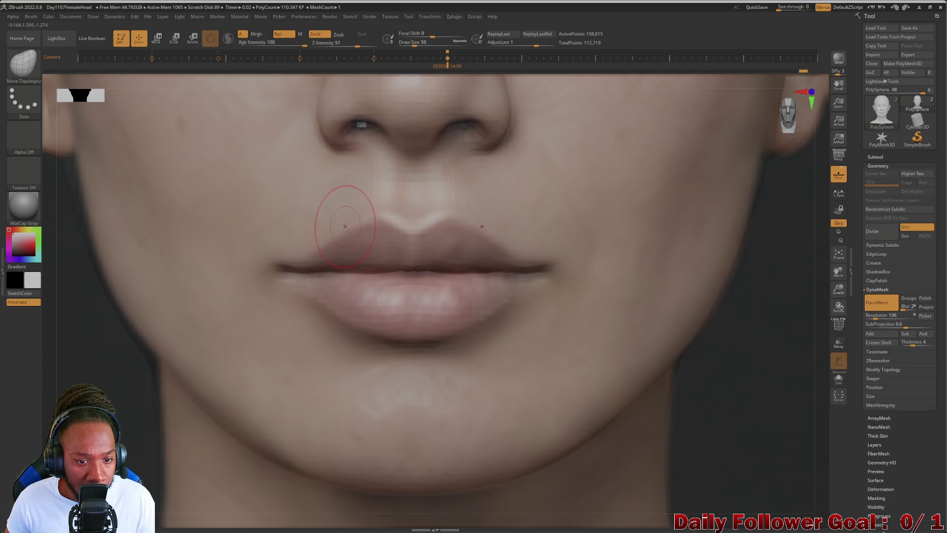
pyautogui.press(']')
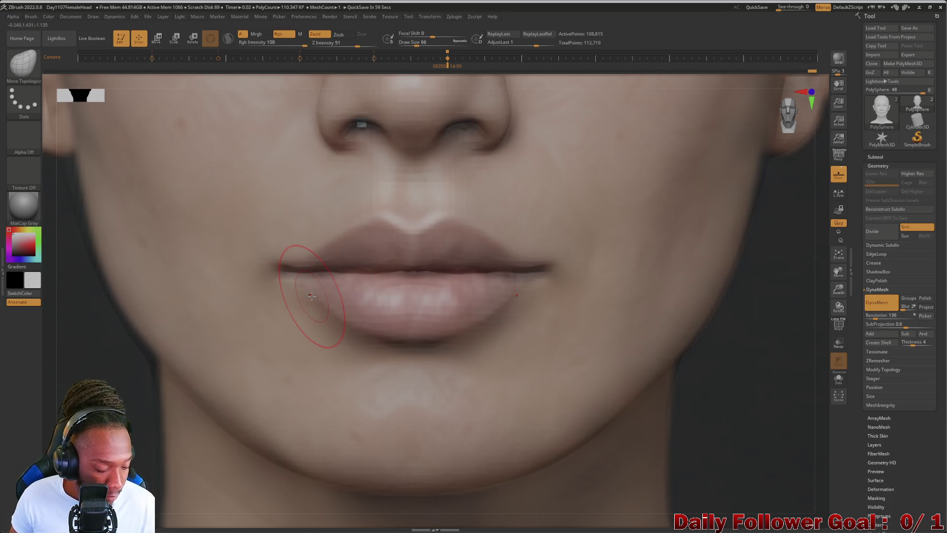
# Hide the lips reference photo and orbit the head toward a side view
pyautogui.hotkey('shift', 'z')
pyautogui.moveTo(312, 296)
pyautogui.mouseDown()
pyautogui.moveTo(101, 425)
pyautogui.moveTo(123, 290)
pyautogui.moveTo(84, 364)
pyautogui.moveTo(53, 380)
pyautogui.moveTo(114, 281)
pyautogui.moveTo(106, 402)
pyautogui.moveTo(186, 328)
pyautogui.mouseUp()
pyautogui.press('shift')
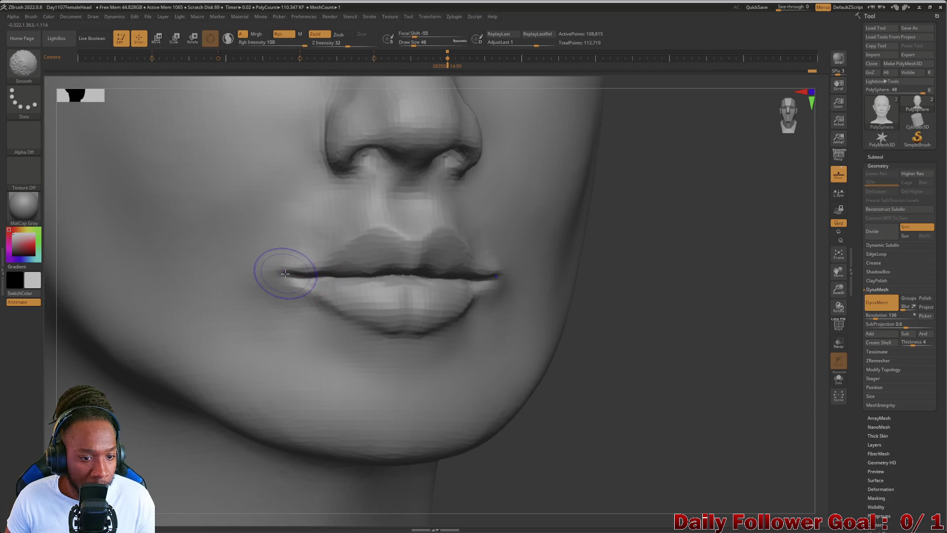
# Smooth the left mouth corner, then orbit and zoom out to review the whole head
pyautogui.keyDown('shift'); pyautogui.moveTo(276, 282); pyautogui.dragTo(276, 285); pyautogui.keyUp('shift')
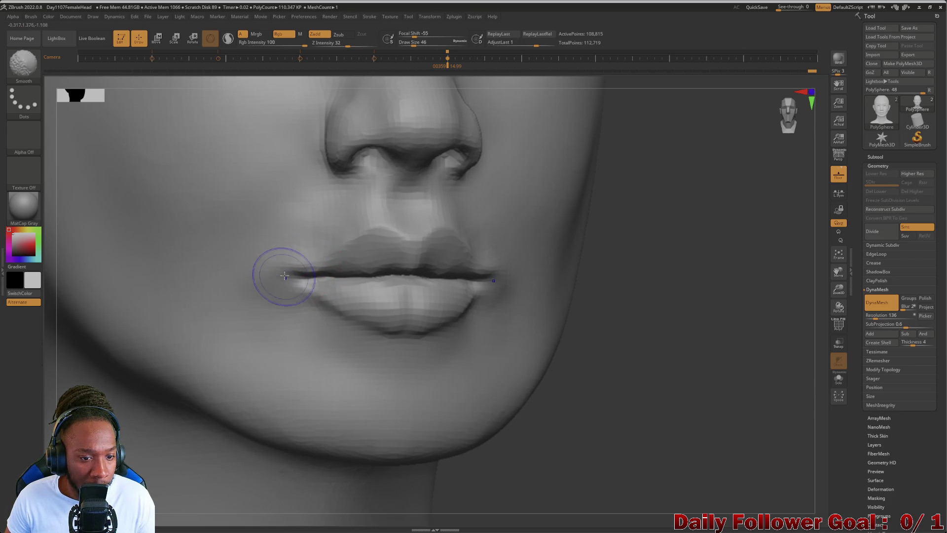
pyautogui.press('shift')
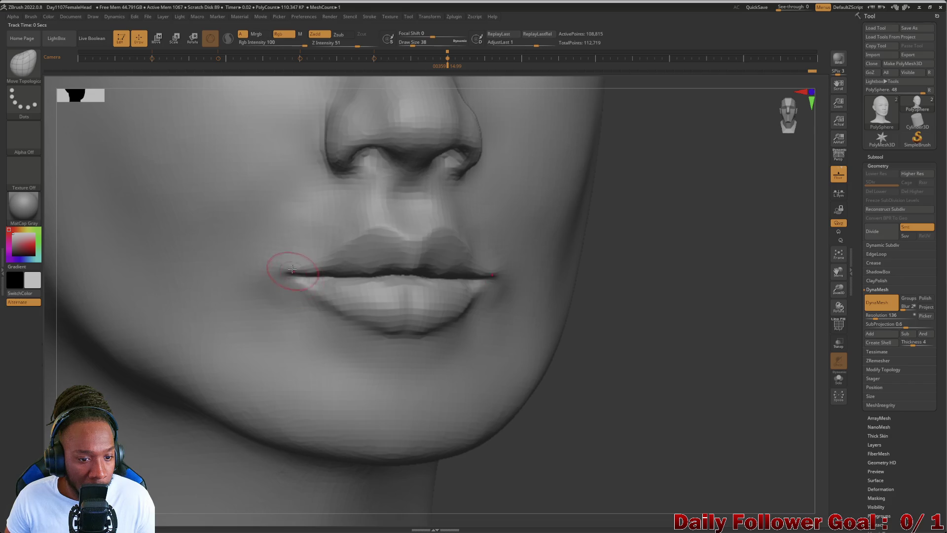
pyautogui.moveTo(670, 472)
pyautogui.mouseDown()
pyautogui.moveTo(451, 451)
pyautogui.moveTo(163, 380)
pyautogui.moveTo(101, 390)
pyautogui.moveTo(101, 339)
pyautogui.moveTo(221, 369)
pyautogui.mouseUp()
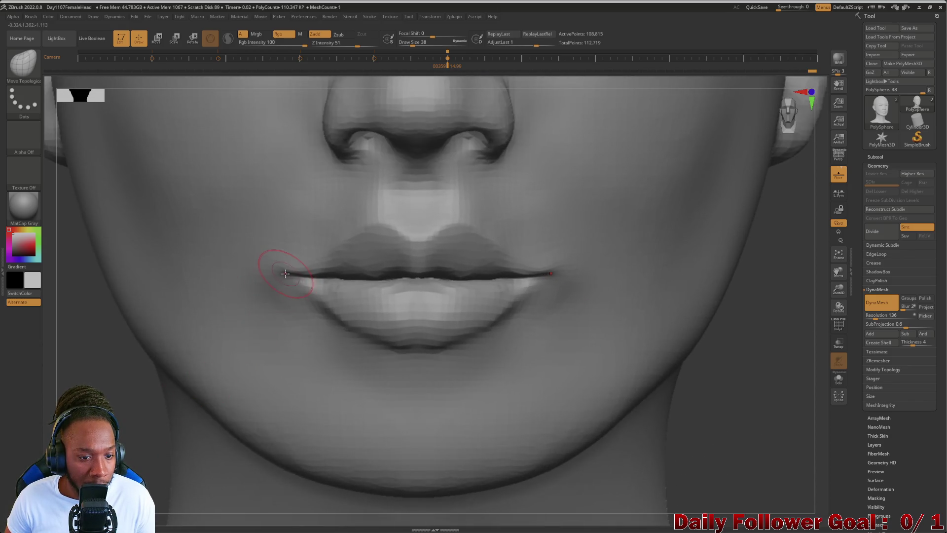
pyautogui.moveTo(94, 340)
pyautogui.mouseDown()
pyautogui.moveTo(84, 265)
pyautogui.moveTo(84, 360)
pyautogui.moveTo(222, 329)
pyautogui.mouseUp()
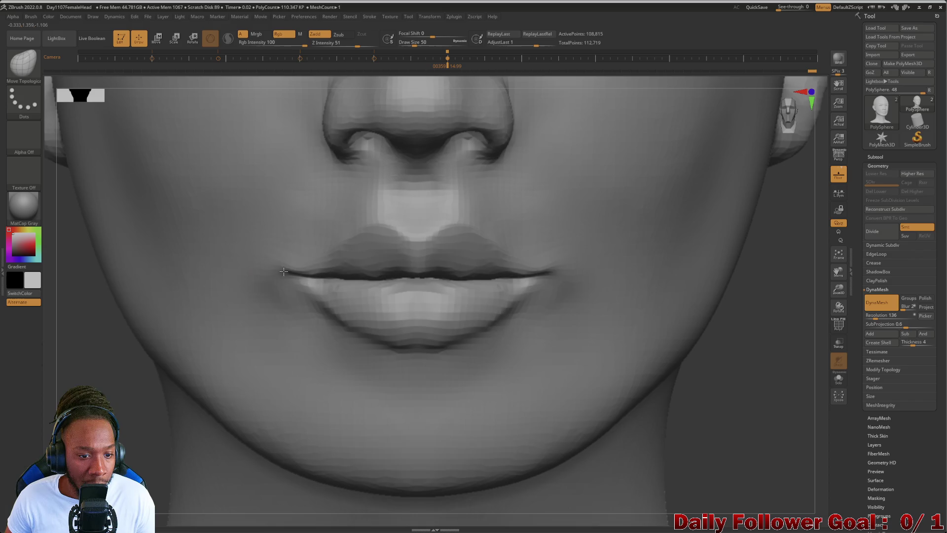
pyautogui.moveTo(222, 338); pyautogui.dragTo(106, 436)
pyautogui.moveTo(188, 419)
pyautogui.mouseDown()
pyautogui.moveTo(497, 429)
pyautogui.moveTo(545, 360)
pyautogui.moveTo(158, 407)
pyautogui.moveTo(143, 395)
pyautogui.mouseUp()
pyautogui.moveTo(121, 360)
pyautogui.mouseDown()
pyautogui.moveTo(133, 311)
pyautogui.moveTo(125, 337)
pyautogui.moveTo(135, 334)
pyautogui.moveTo(91, 322)
pyautogui.moveTo(74, 383)
pyautogui.moveTo(139, 415)
pyautogui.moveTo(155, 439)
pyautogui.moveTo(143, 438)
pyautogui.moveTo(186, 427)
pyautogui.moveTo(156, 392)
pyautogui.mouseUp()
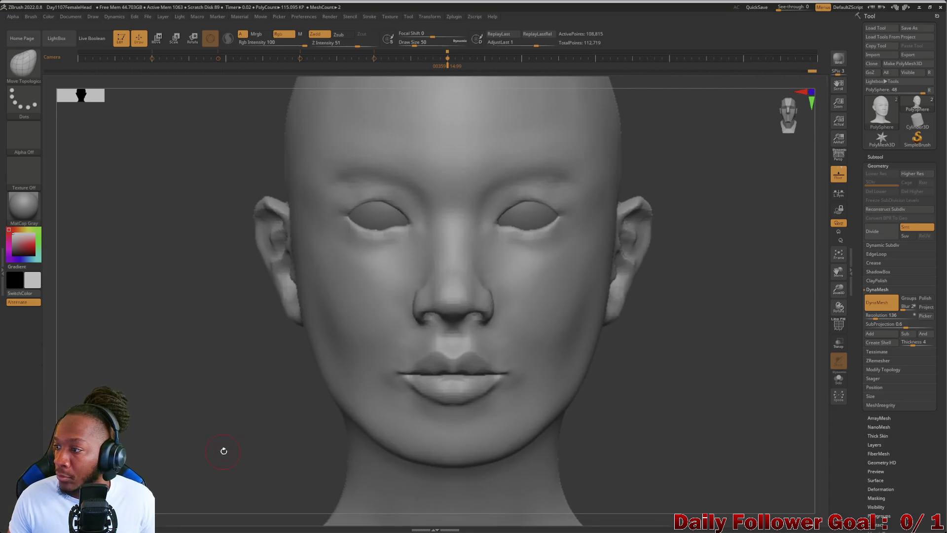
# Show the face reference photo in Spotlight and drag it so its eyes fill the view
pyautogui.moveTo(179, 433)
pyautogui.mouseDown()
pyautogui.moveTo(156, 425)
pyautogui.moveTo(160, 436)
pyautogui.moveTo(171, 424)
pyautogui.mouseUp()
pyautogui.moveTo(164, 369)
pyautogui.mouseDown()
pyautogui.moveTo(158, 356)
pyautogui.moveTo(159, 387)
pyautogui.mouseUp()
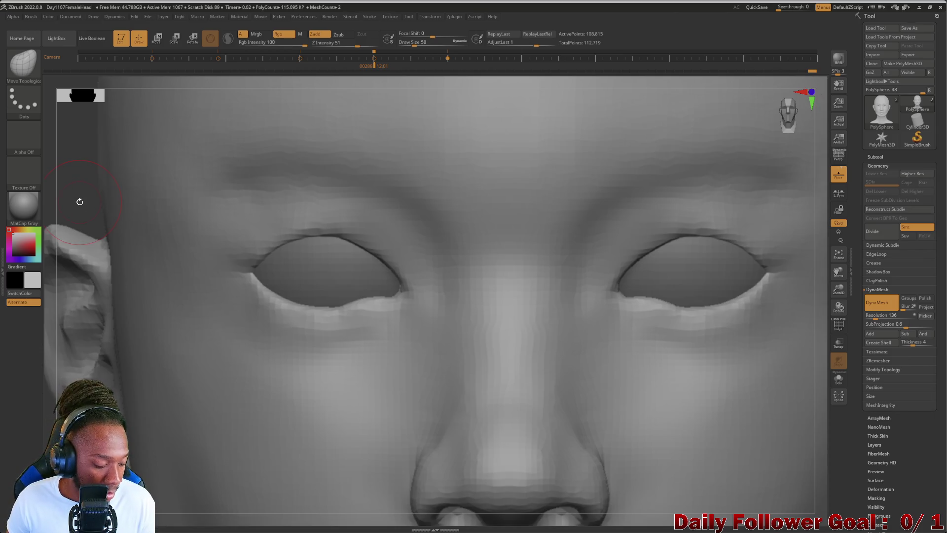
pyautogui.hotkey('shift', 'z')
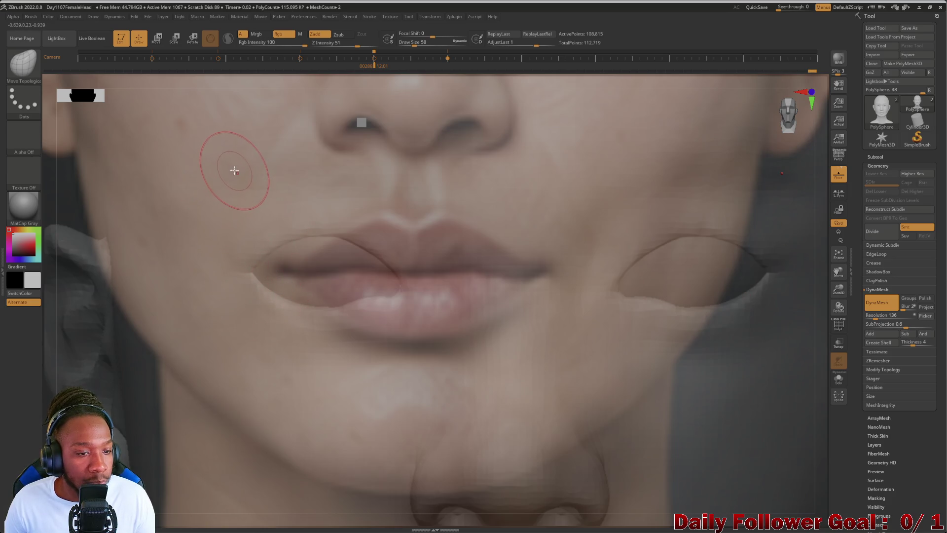
pyautogui.press('z')
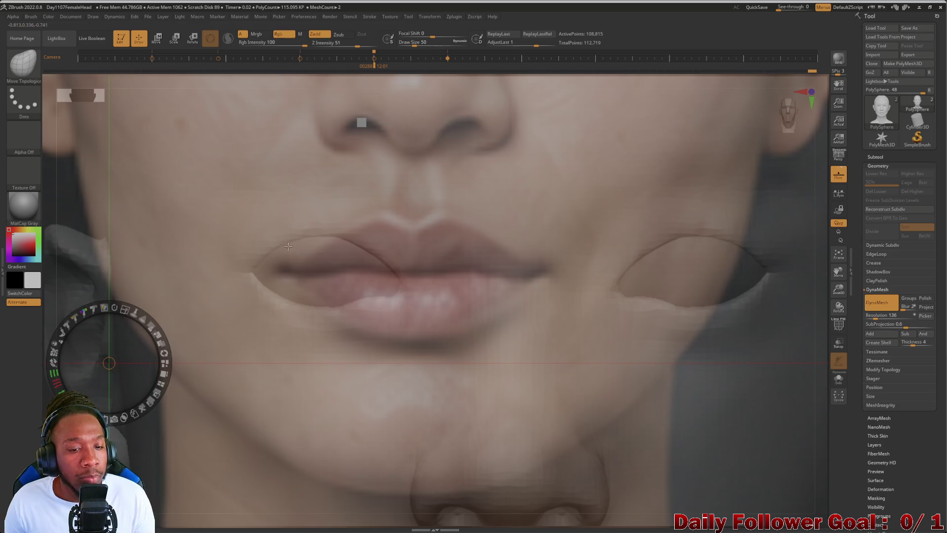
pyautogui.moveTo(222, 165)
pyautogui.mouseDown()
pyautogui.moveTo(269, 402)
pyautogui.moveTo(265, 268)
pyautogui.moveTo(277, 294)
pyautogui.moveTo(265, 336)
pyautogui.mouseUp()
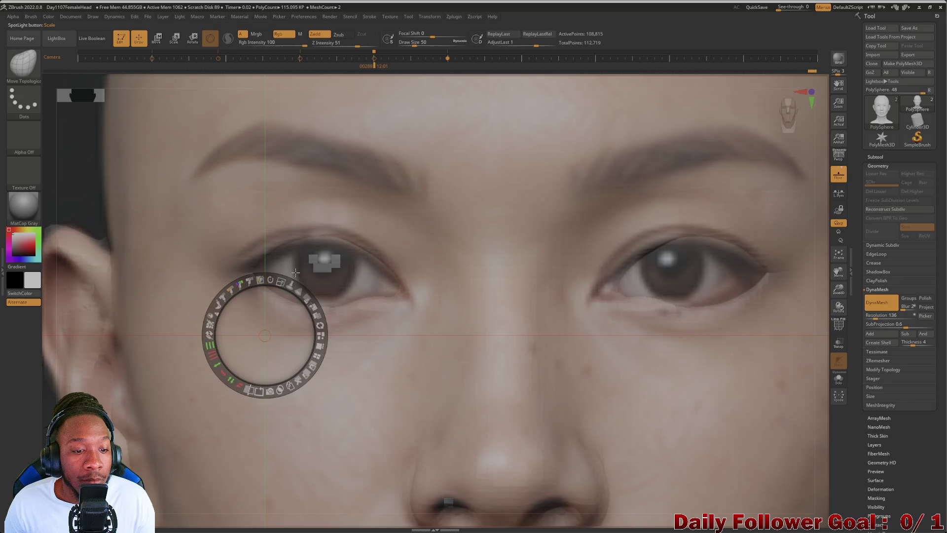
# Make the face reference semi-transparent and align its eyes and brows with the sculpted eye openings
pyautogui.moveTo(348, 298); pyautogui.dragTo(344, 305)
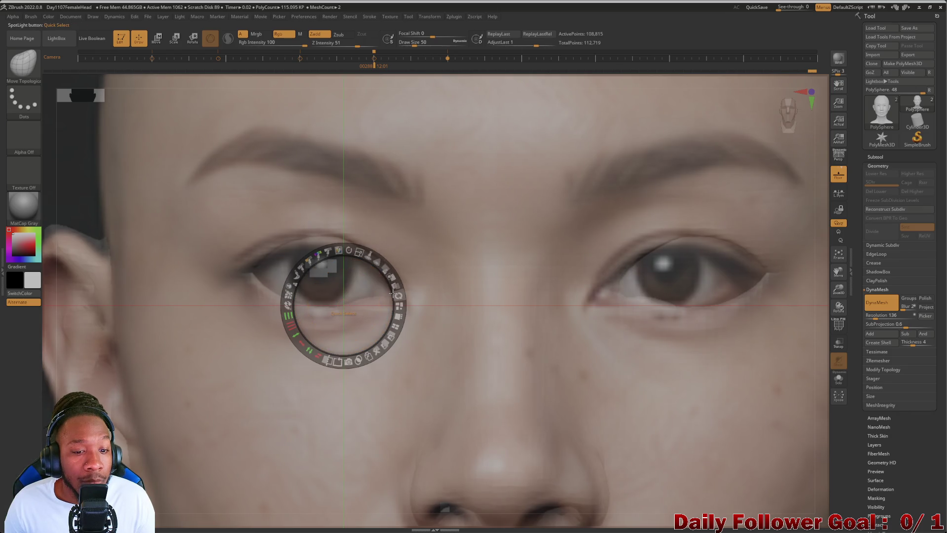
pyautogui.click(361, 258)
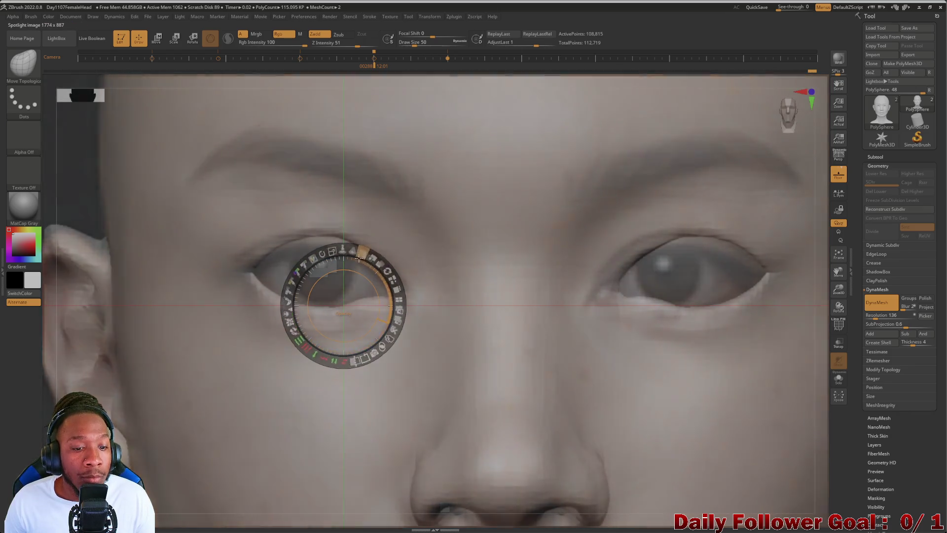
pyautogui.moveTo(361, 257); pyautogui.dragTo(242, 295)
pyautogui.click(105, 208)
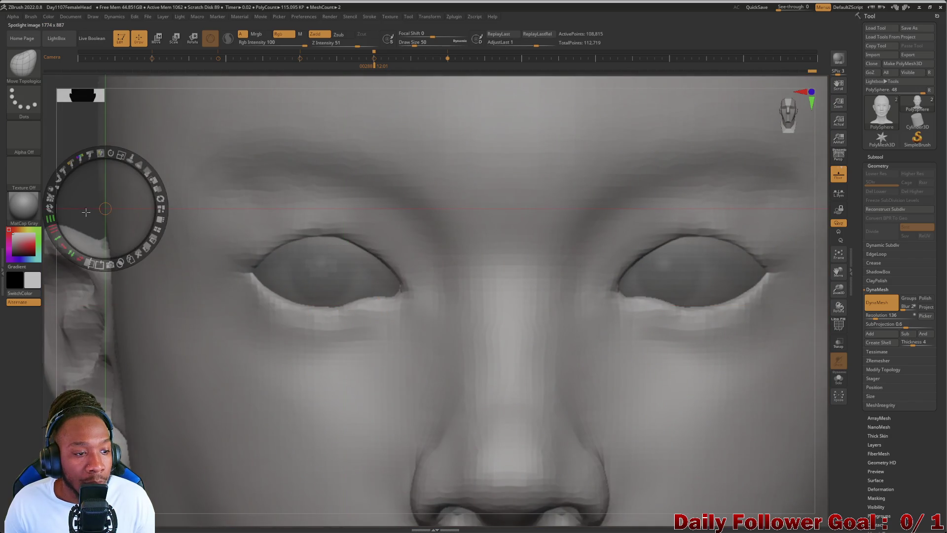
pyautogui.moveTo(146, 174); pyautogui.dragTo(158, 207)
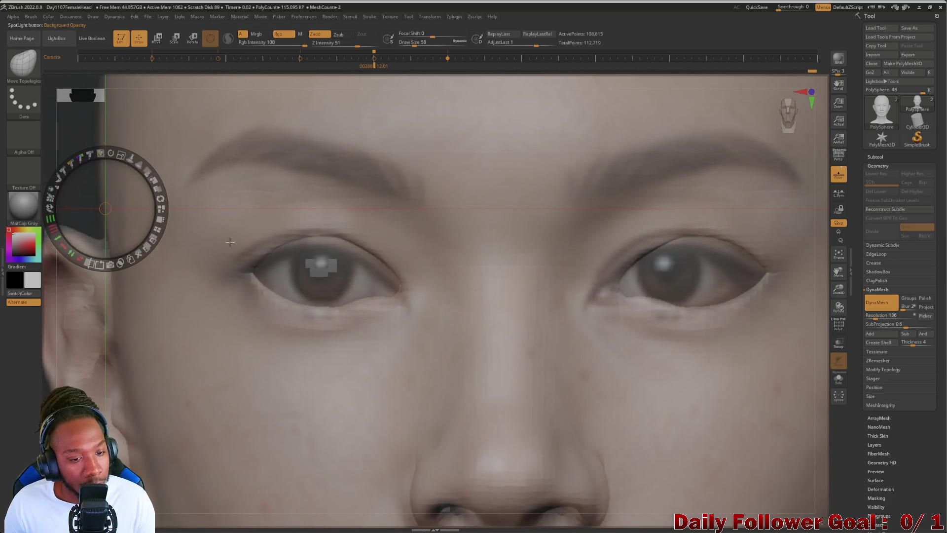
pyautogui.click(316, 282)
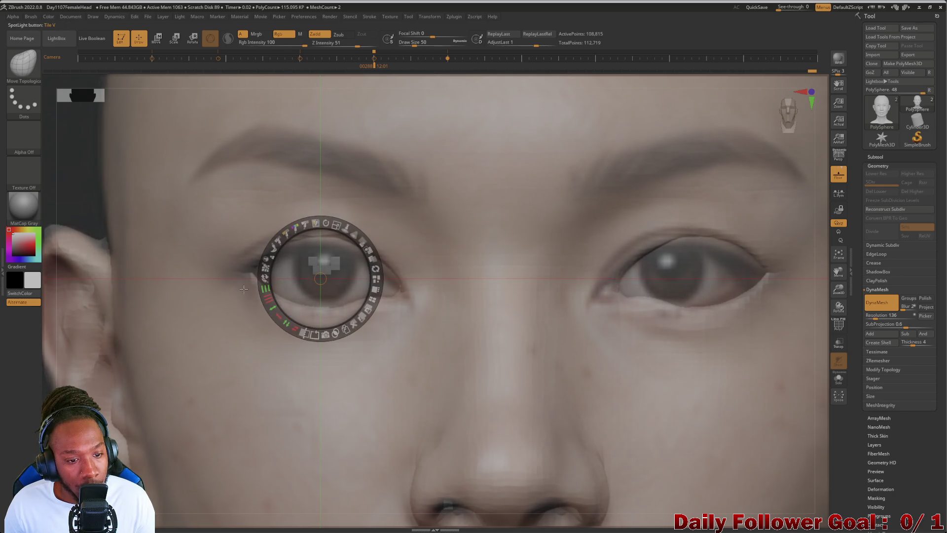
pyautogui.moveTo(95, 231)
pyautogui.mouseDown()
pyautogui.moveTo(98, 207)
pyautogui.moveTo(91, 231)
pyautogui.mouseUp()
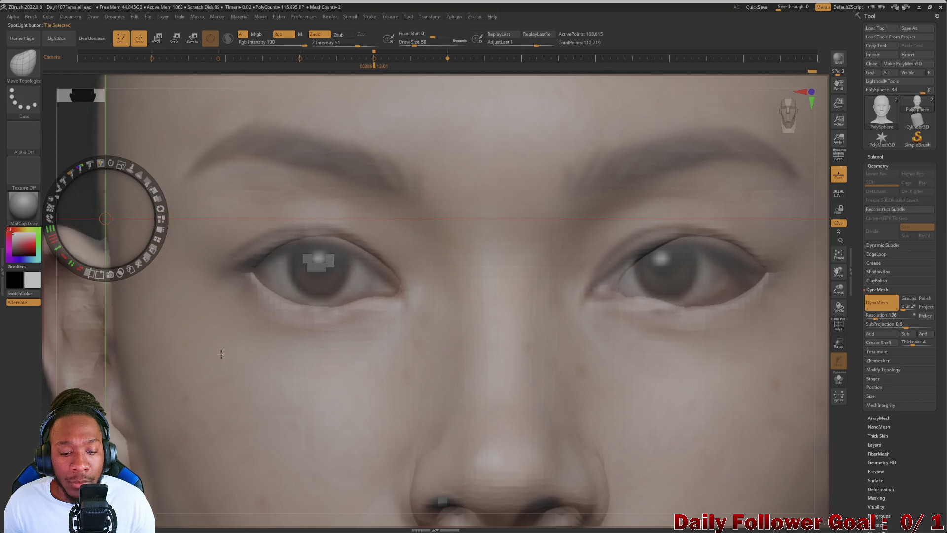
pyautogui.moveTo(128, 338)
pyautogui.mouseDown()
pyautogui.moveTo(119, 351)
pyautogui.moveTo(130, 359)
pyautogui.mouseUp()
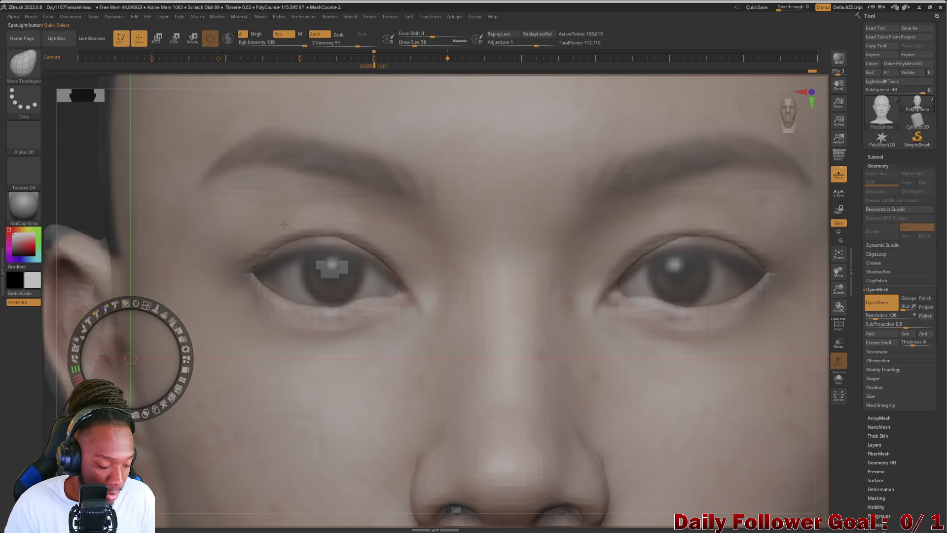
pyautogui.hotkey('shift', 'z')
# Reshape the outer lower lid, the inner eye corner, and both upper eyelids with Move Topological
pyautogui.press(']')
pyautogui.press(']')
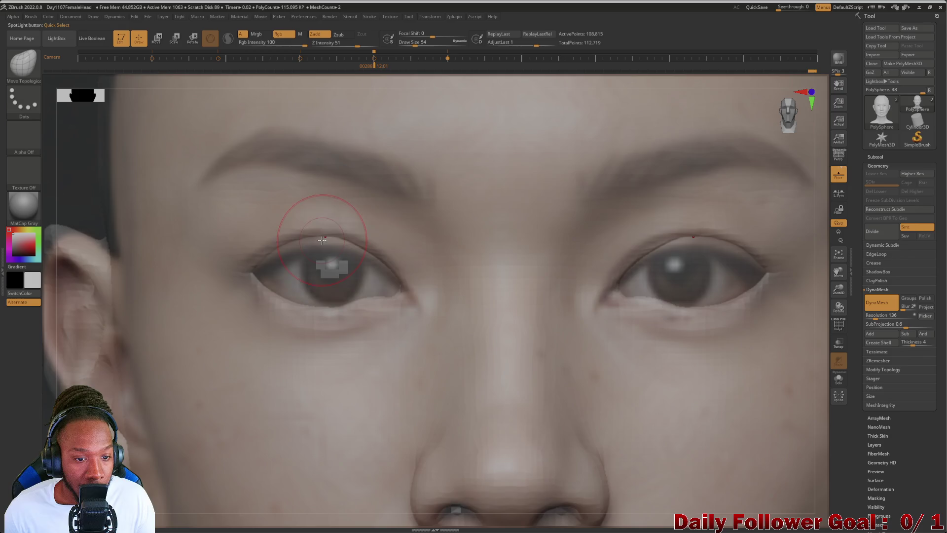
pyautogui.press('[')
pyautogui.press('[')
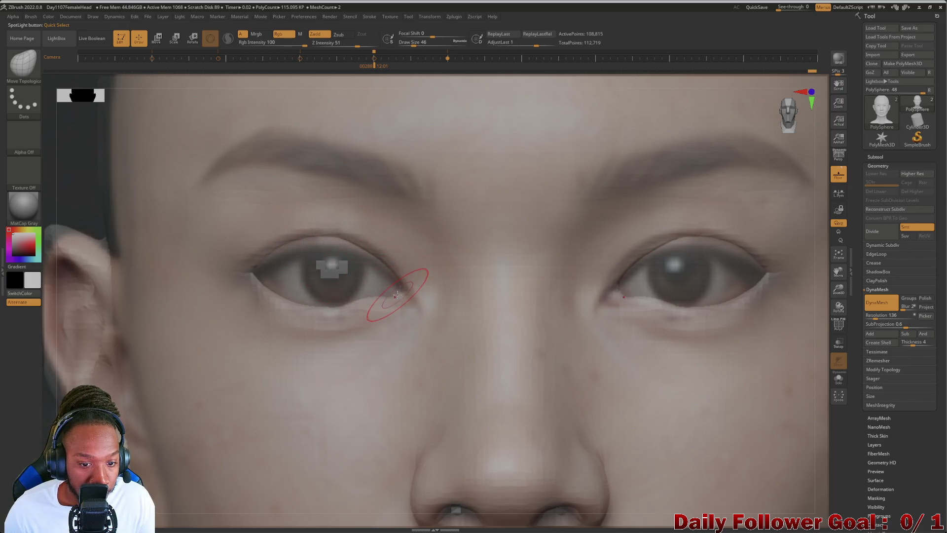
pyautogui.press('[')
pyautogui.press('[')
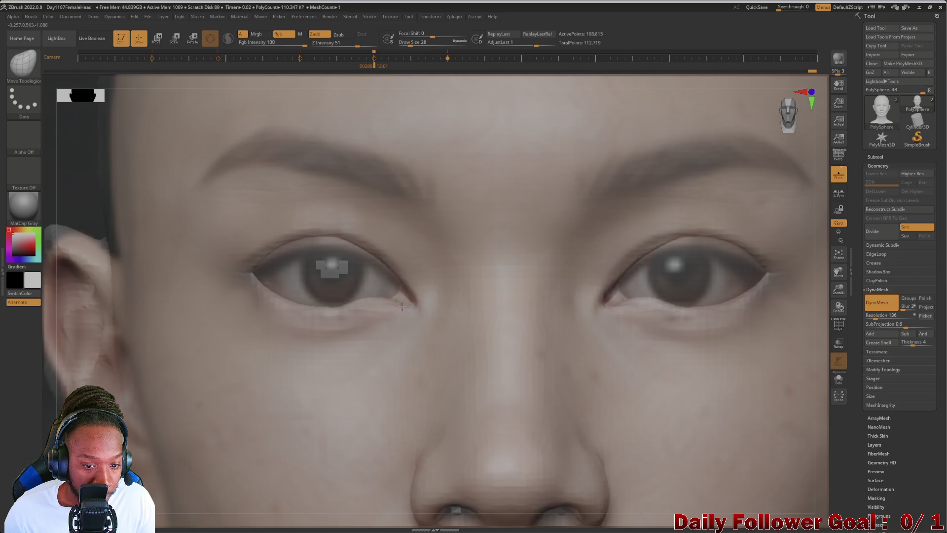
pyautogui.press(']')
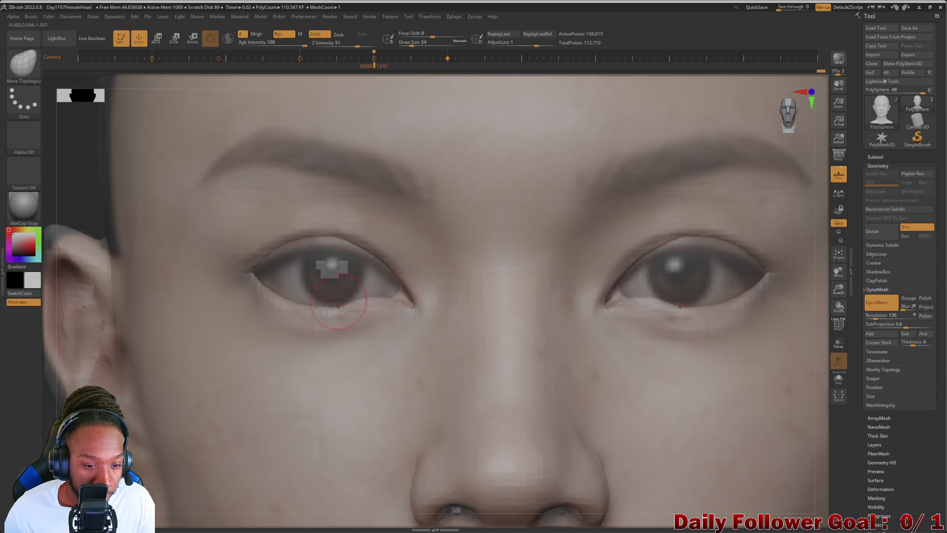
pyautogui.press(']')
pyautogui.press(']')
pyautogui.press(']')
pyautogui.moveTo(367, 306)
pyautogui.mouseDown()
pyautogui.moveTo(375, 323)
pyautogui.moveTo(374, 308)
pyautogui.mouseUp()
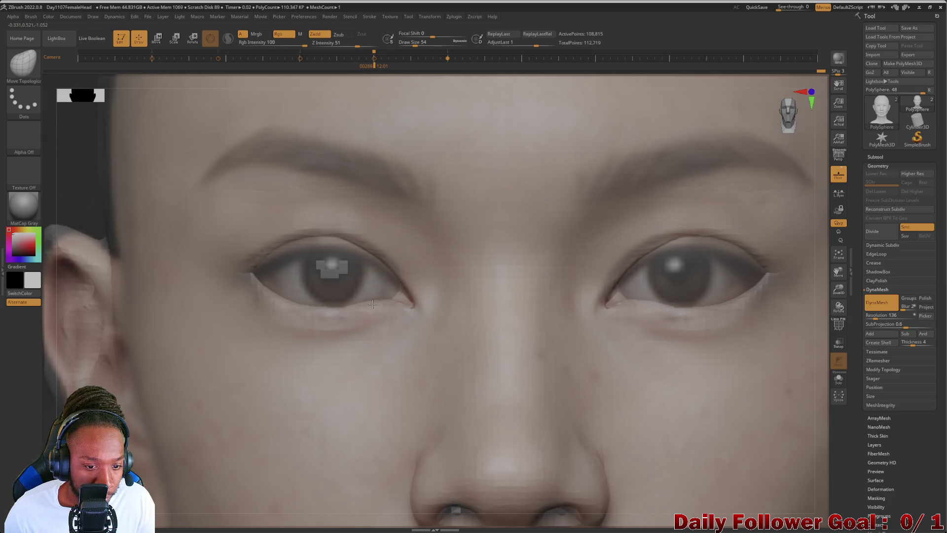
pyautogui.press(']')
pyautogui.moveTo(268, 287); pyautogui.dragTo(271, 284)
pyautogui.press('[')
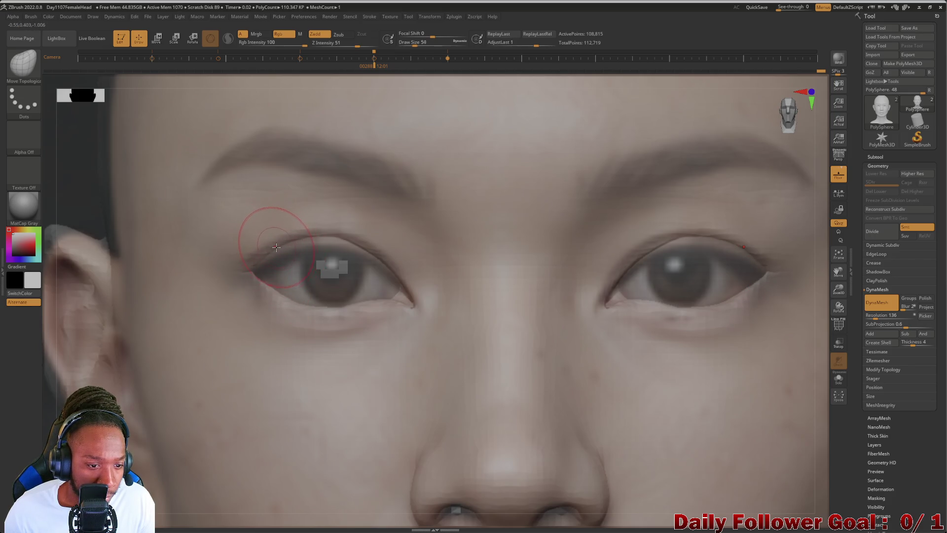
pyautogui.press(']')
pyautogui.press(']')
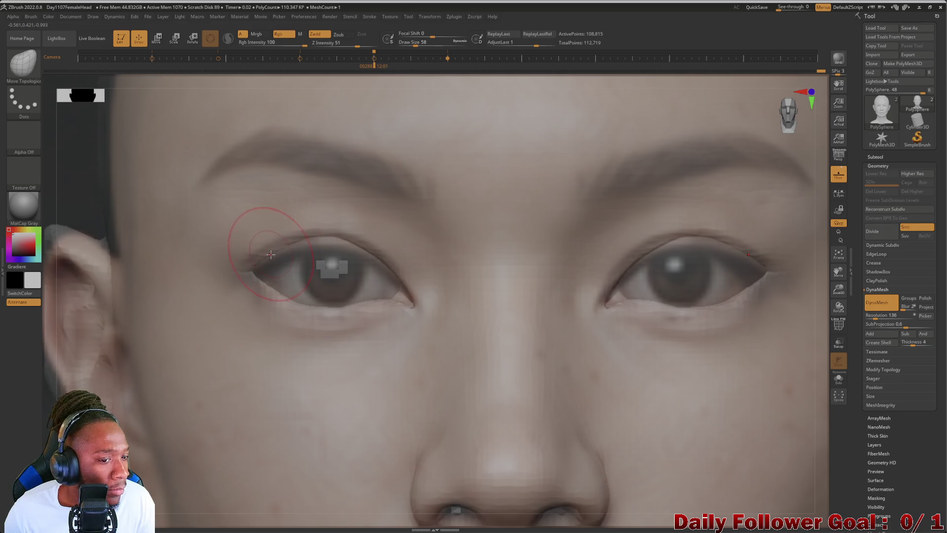
pyautogui.moveTo(325, 239); pyautogui.dragTo(339, 249)
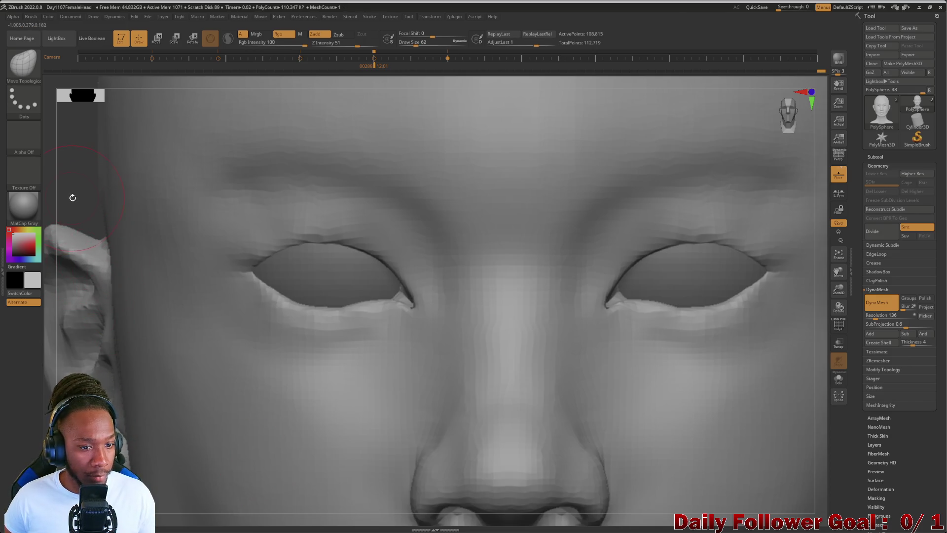
# Smooth the lower lid under the left eye and the upper eyelid, then show the photo reference
pyautogui.press('f')
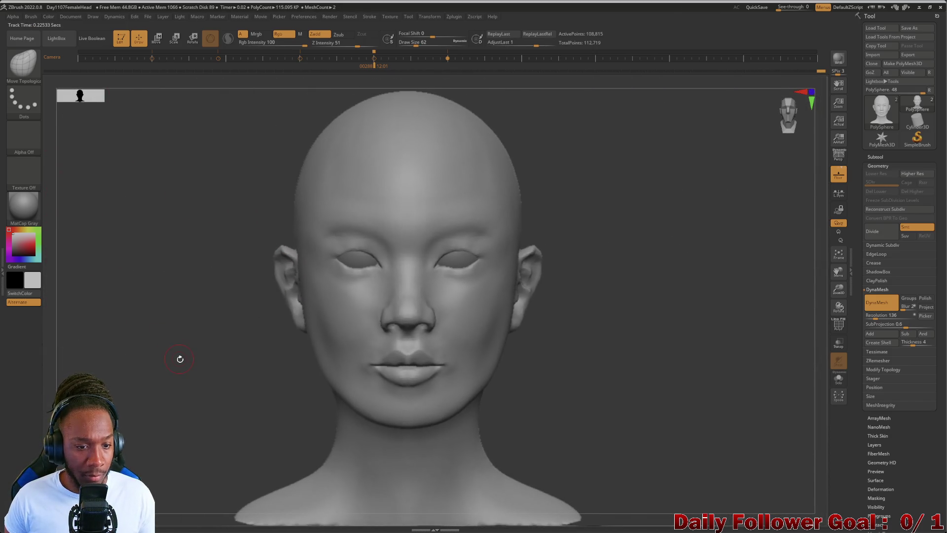
pyautogui.moveTo(186, 383)
pyautogui.mouseDown()
pyautogui.moveTo(108, 372)
pyautogui.moveTo(168, 375)
pyautogui.mouseUp()
pyautogui.moveTo(89, 315)
pyautogui.mouseDown()
pyautogui.moveTo(147, 362)
pyautogui.moveTo(164, 410)
pyautogui.moveTo(126, 456)
pyautogui.mouseUp()
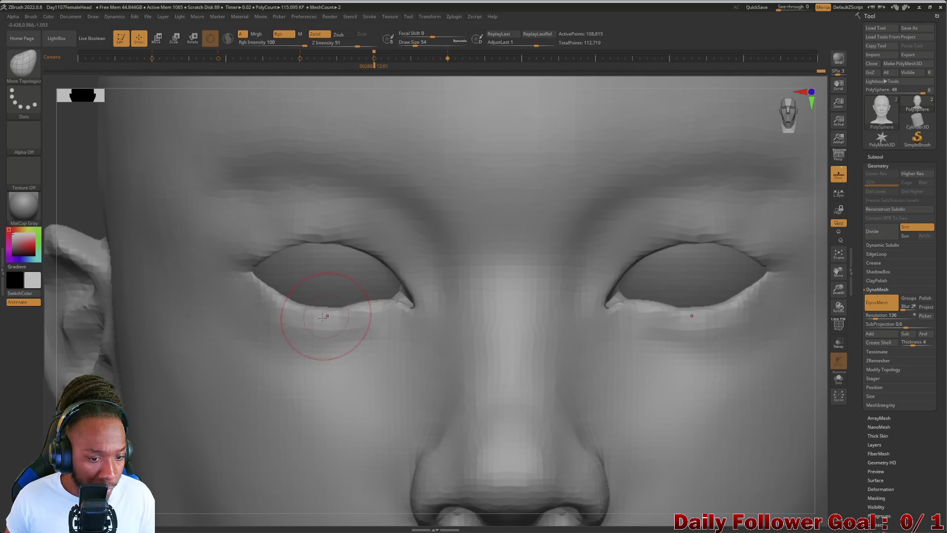
pyautogui.press('shift')
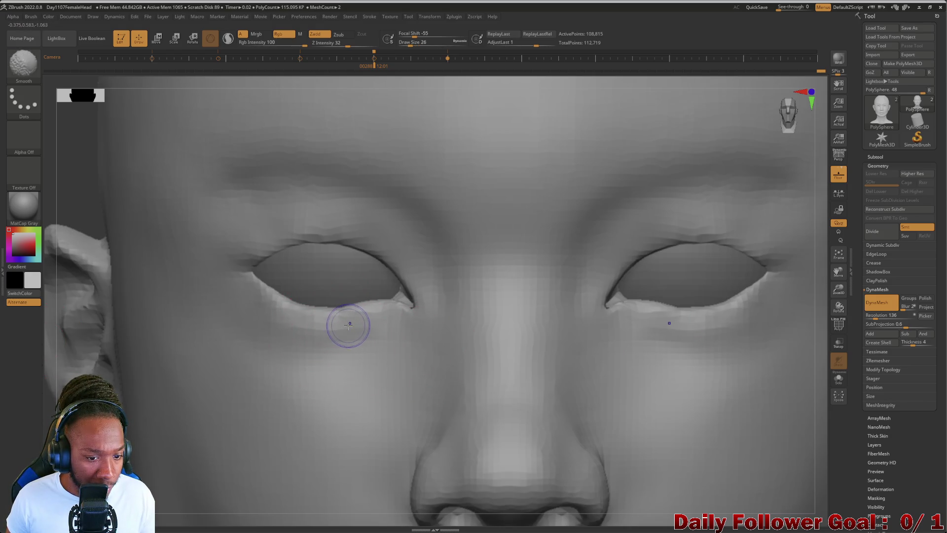
pyautogui.moveTo(342, 325)
pyautogui.keyDown('shift'); pyautogui.mouseDown()
pyautogui.moveTo(299, 335)
pyautogui.moveTo(273, 324)
pyautogui.moveTo(258, 291)
pyautogui.mouseUp(); pyautogui.keyUp('shift')
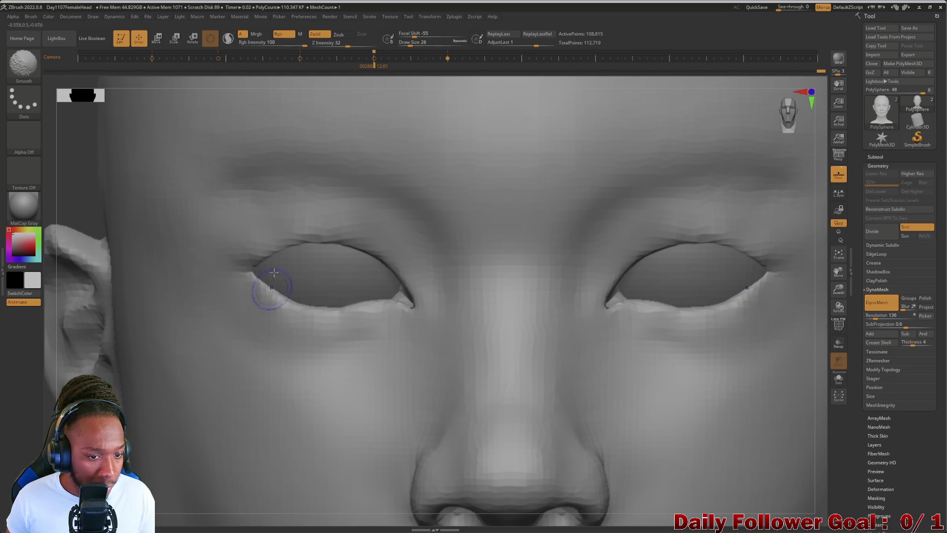
pyautogui.moveTo(309, 229)
pyautogui.keyDown('shift'); pyautogui.mouseDown()
pyautogui.moveTo(332, 226)
pyautogui.moveTo(421, 275)
pyautogui.mouseUp(); pyautogui.keyUp('shift')
pyautogui.hotkey('shift', 'z')
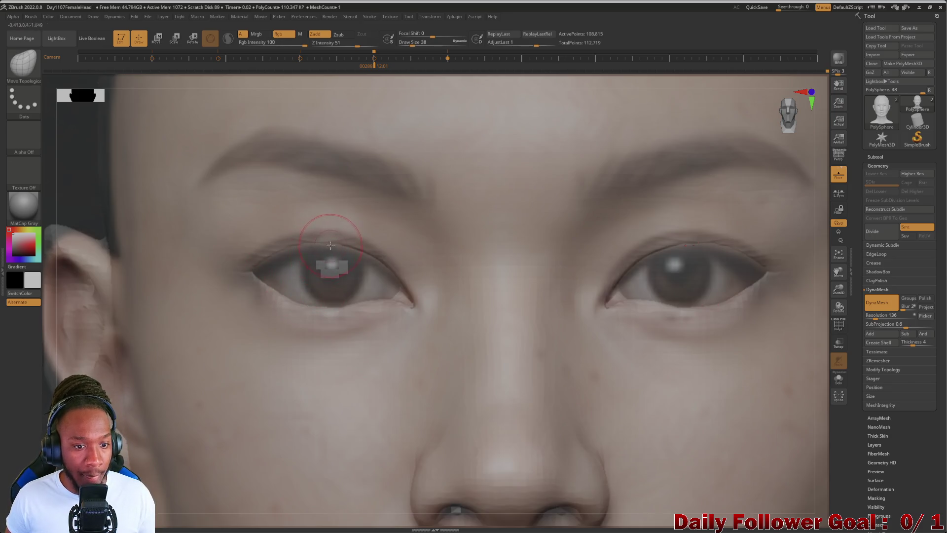
# Resize the brush over the eyelid, then pick DamStandard (B, D, S) in Zsub at draw size 14
pyautogui.press(']')
pyautogui.press(']')
pyautogui.press(']')
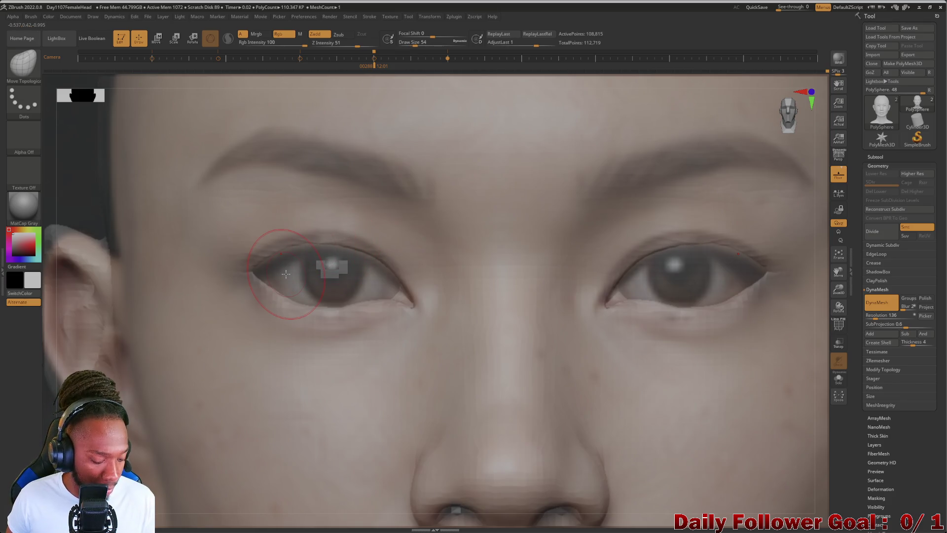
pyautogui.press('ctrl')
pyautogui.press(']')
pyautogui.press(']')
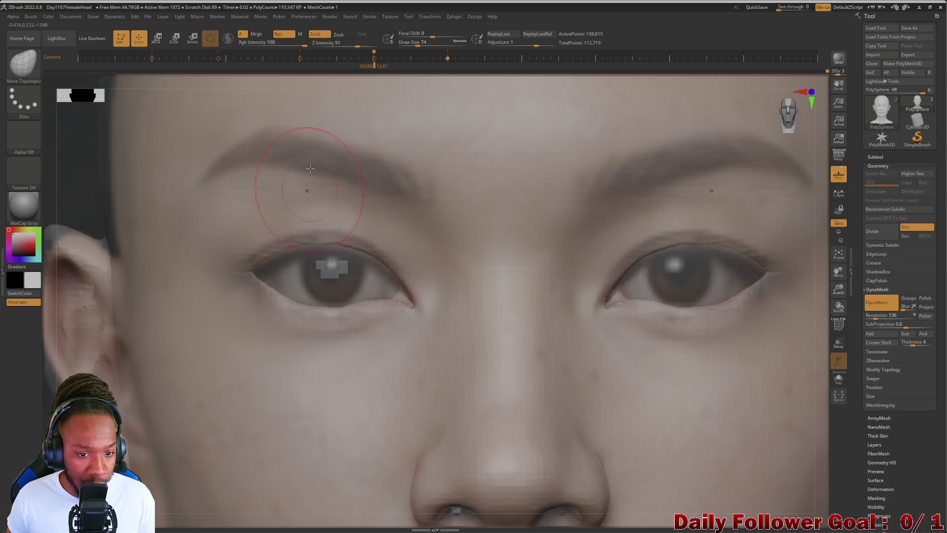
pyautogui.press('[')
pyautogui.press('[')
pyautogui.press('[')
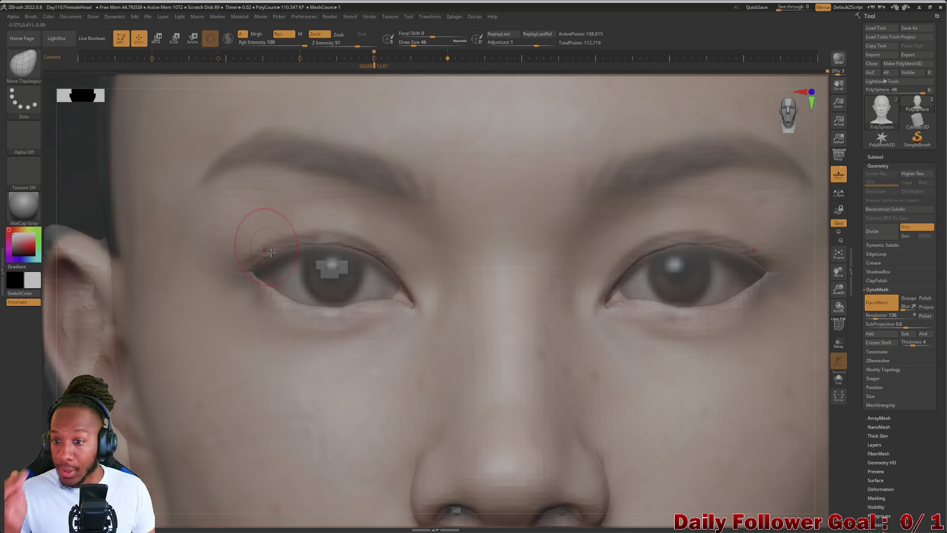
pyautogui.press('[')
pyautogui.press('[')
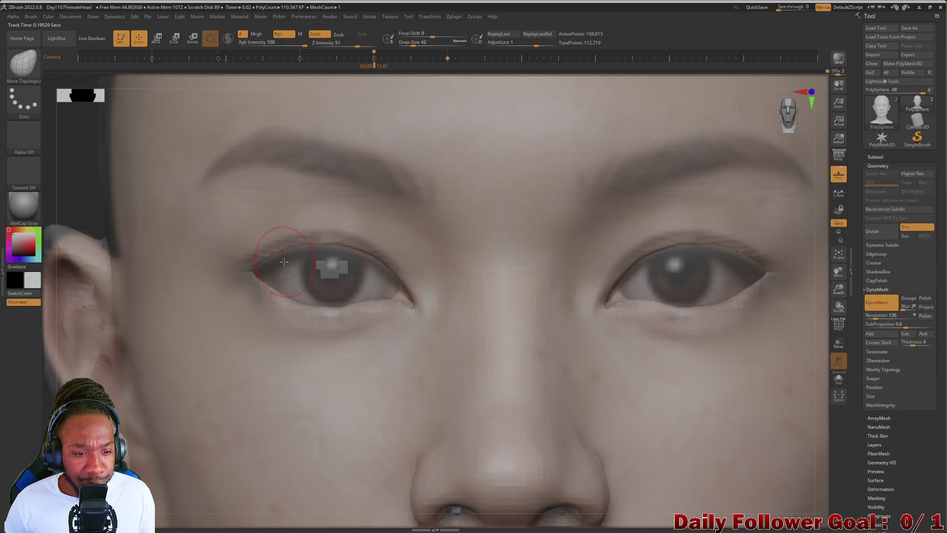
pyautogui.press(']')
pyautogui.press(']')
pyautogui.press(']')
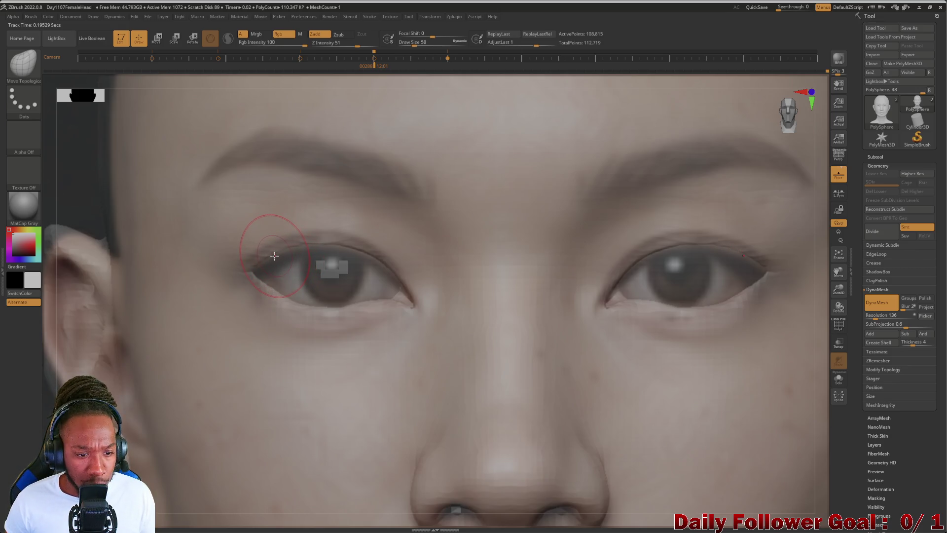
pyautogui.press(']')
pyautogui.press(']')
pyautogui.press(']')
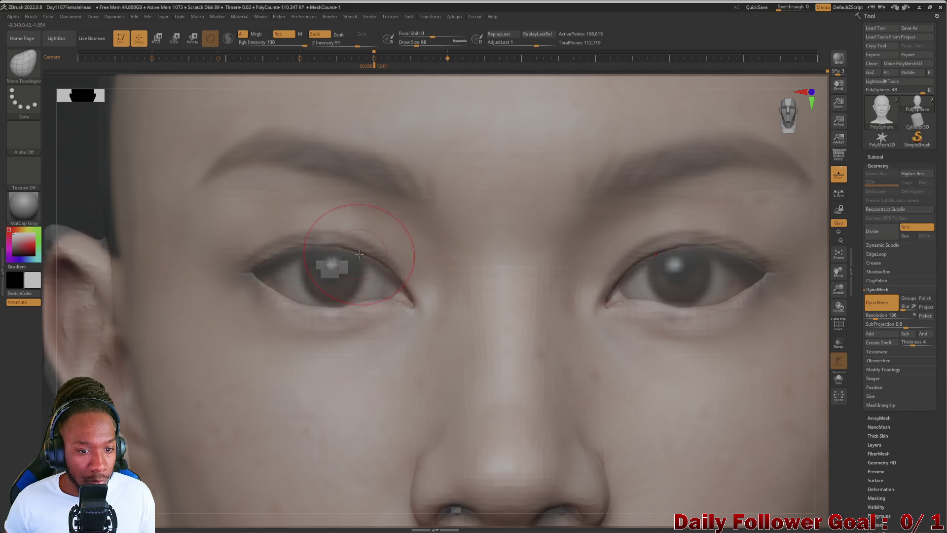
pyautogui.press('[')
pyautogui.press('[')
pyautogui.press('[')
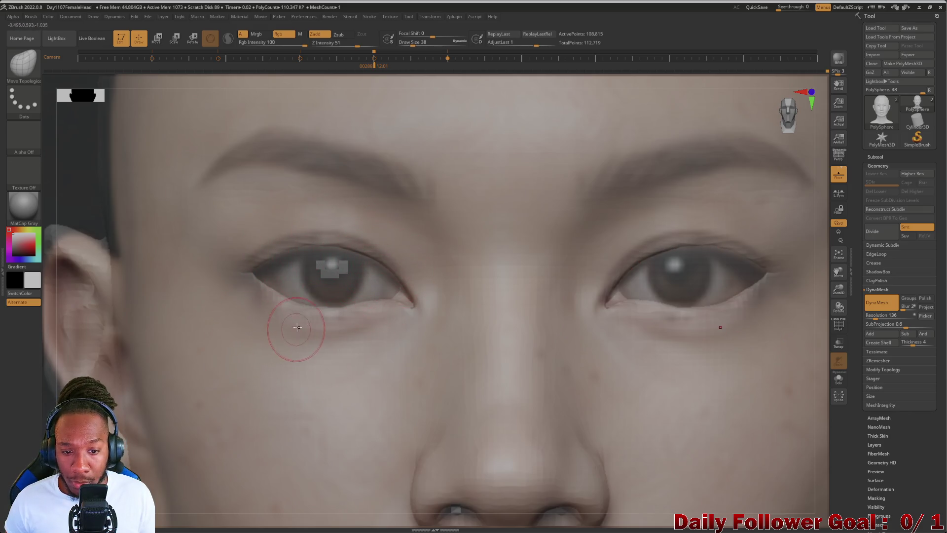
pyautogui.press('b')
pyautogui.press('d')
pyautogui.press('s')
pyautogui.press('[')
pyautogui.press('[')
pyautogui.press('[')
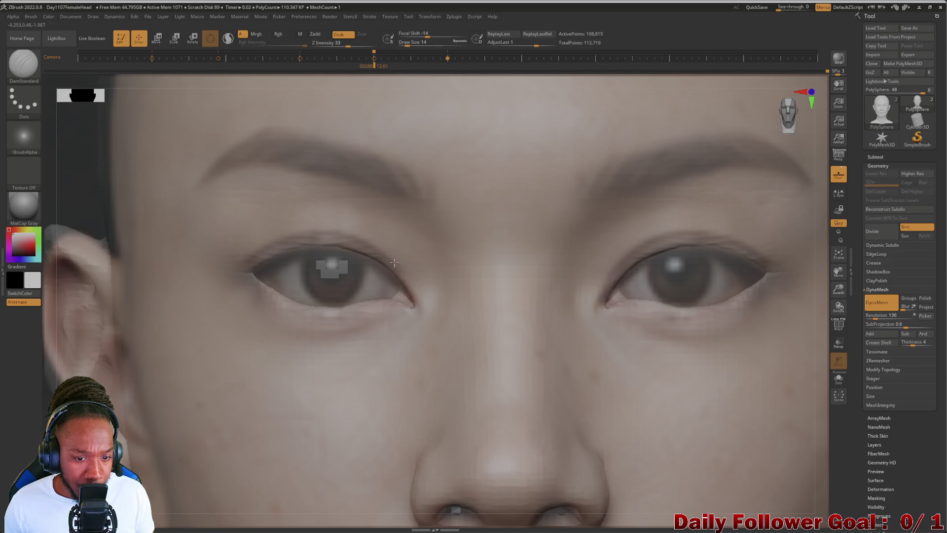
# Carve a crease at the eye corner and along both upper eyelid folds, enlarging DamStandard to 34, then hide the reference
pyautogui.moveTo(399, 271); pyautogui.dragTo(400, 274)
pyautogui.press(']')
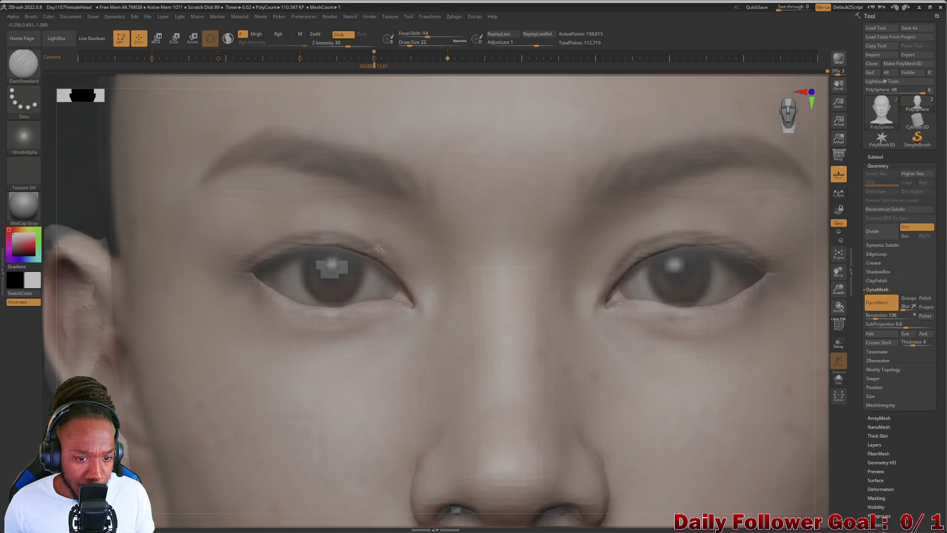
pyautogui.press(']')
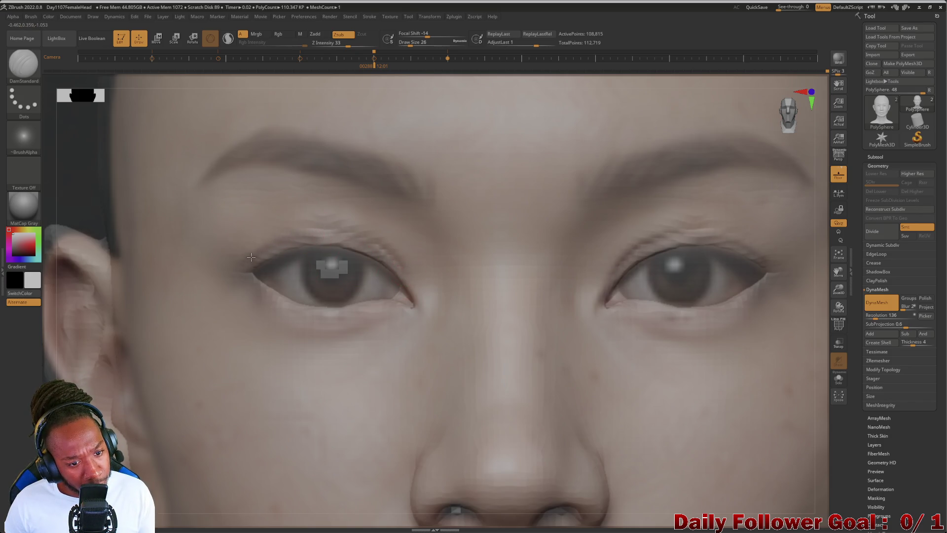
pyautogui.press(']')
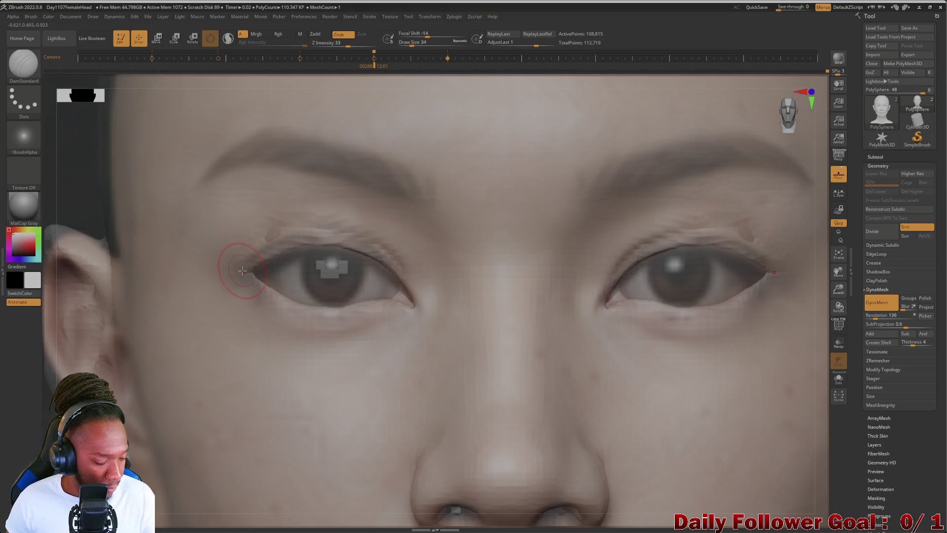
pyautogui.moveTo(290, 230); pyautogui.dragTo(262, 249)
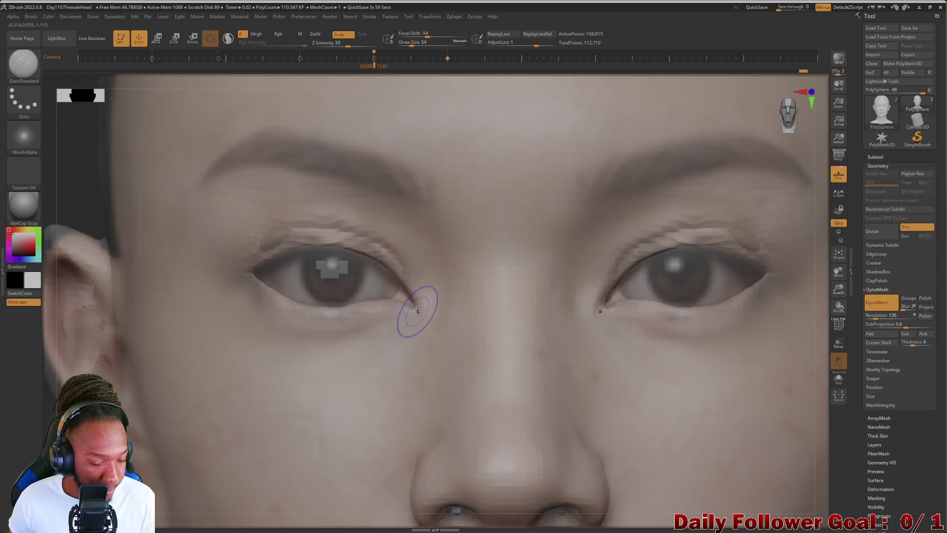
pyautogui.hotkey('shift', 'z')
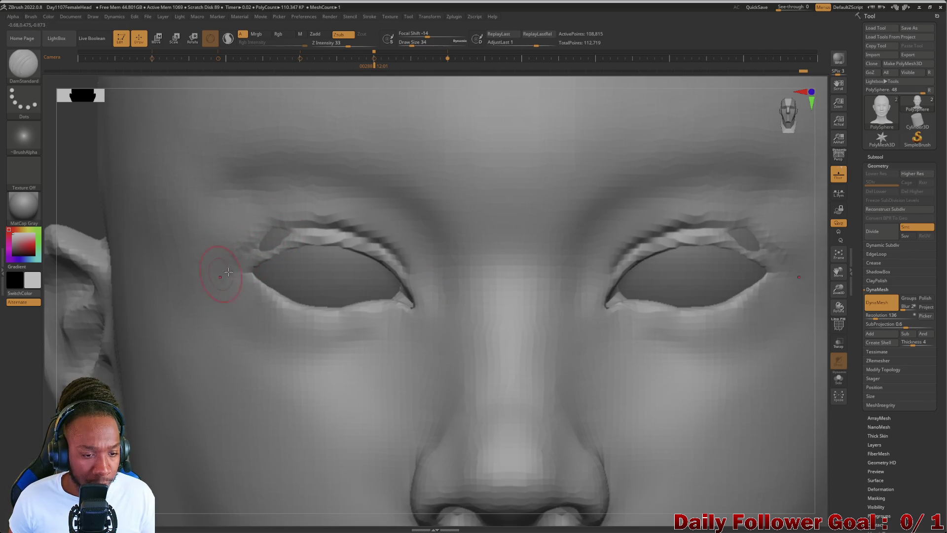
# Puff out the upper eyelid folds on both eyes with an enlarged Inflat brush (B, I, N)
pyautogui.press('b')
pyautogui.press('i')
pyautogui.press('n')
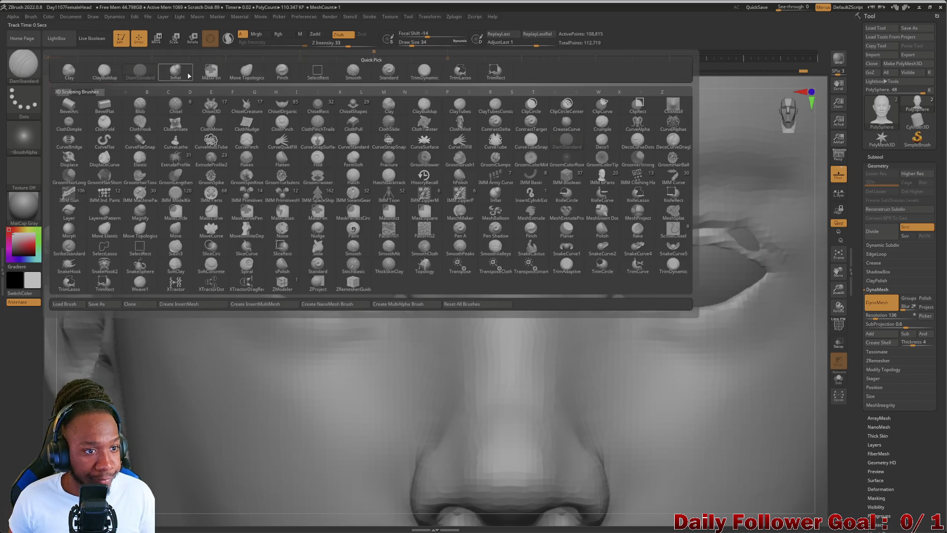
pyautogui.press(']')
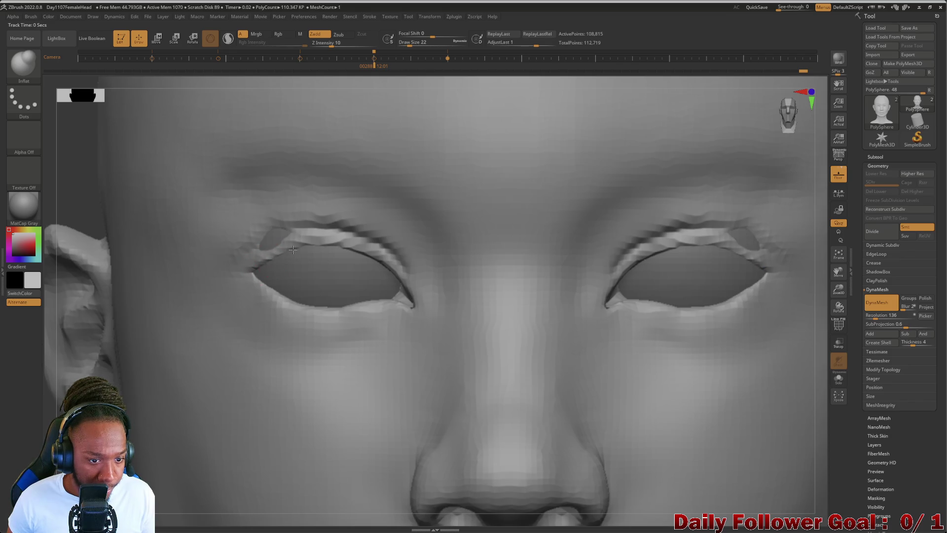
pyautogui.press(']')
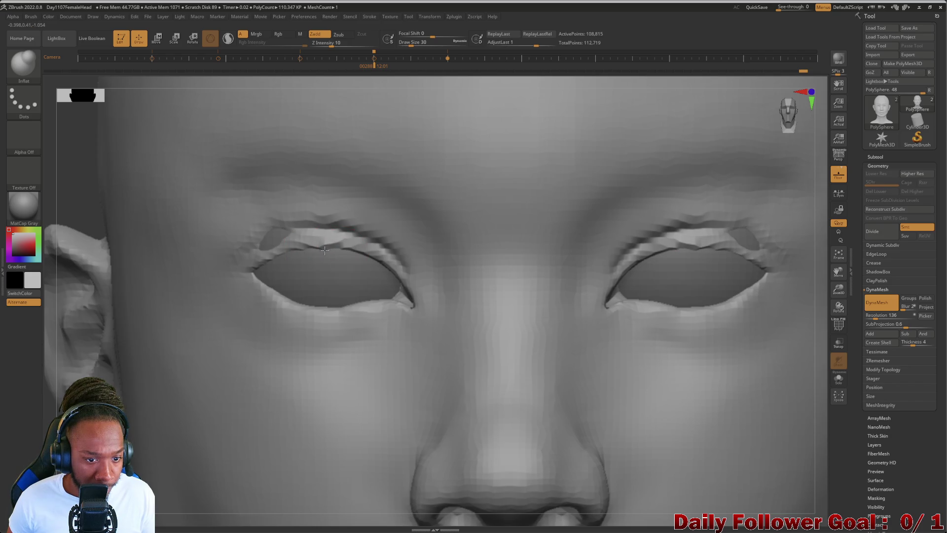
pyautogui.moveTo(325, 250); pyautogui.dragTo(290, 255)
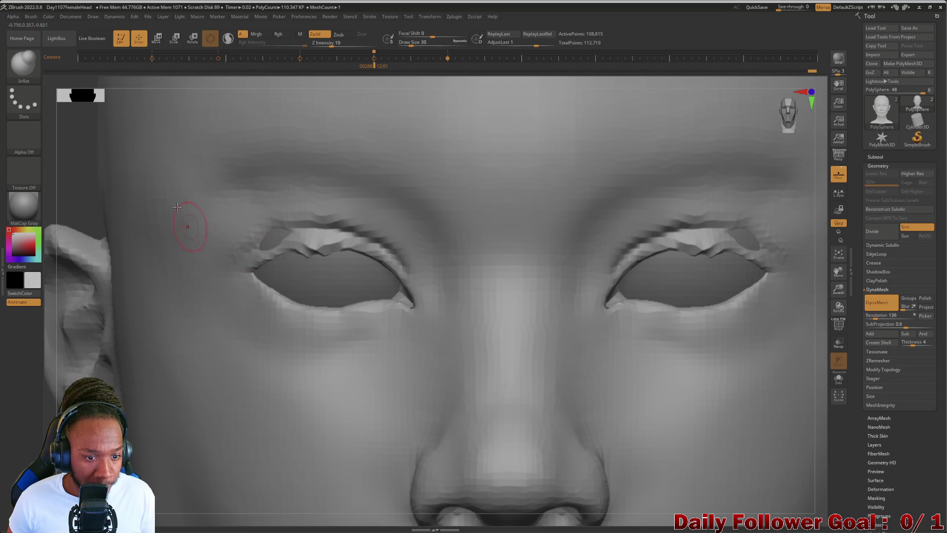
# Choose the Pinch brush at draw size 30 and tighten the upper eyelid fold toward the outer corners
pyautogui.click(22, 63)
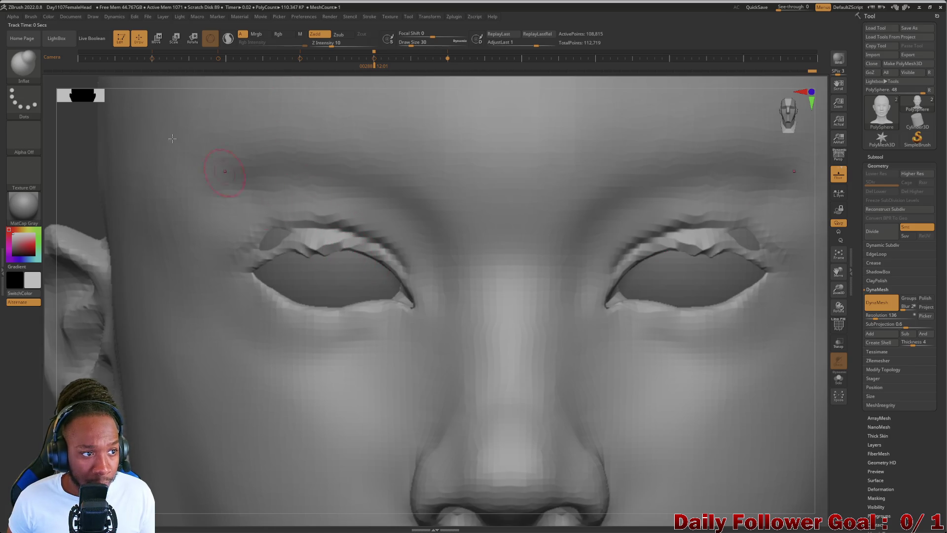
pyautogui.click(23, 63)
pyautogui.click(246, 73)
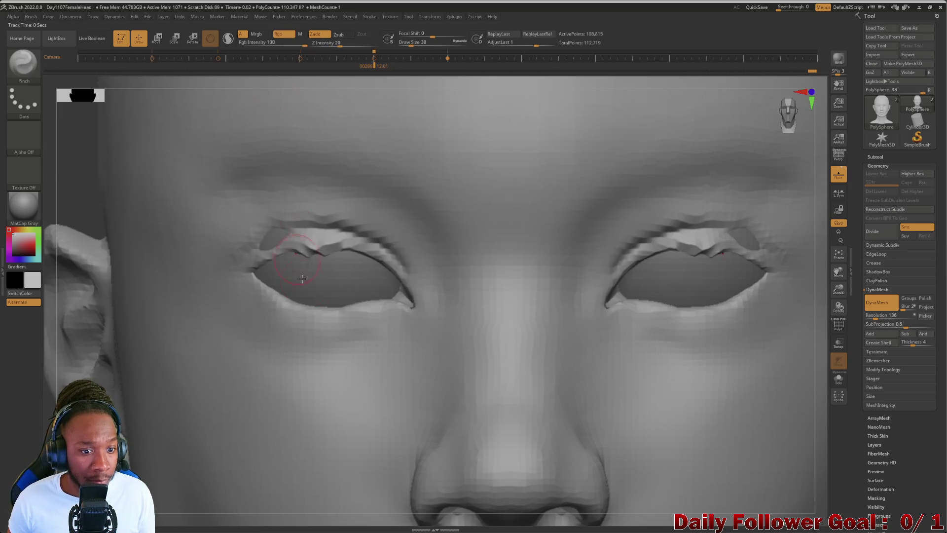
pyautogui.moveTo(313, 258)
pyautogui.keyDown('shift'); pyautogui.mouseDown()
pyautogui.moveTo(328, 248)
pyautogui.moveTo(300, 256)
pyautogui.mouseUp(); pyautogui.keyUp('shift')
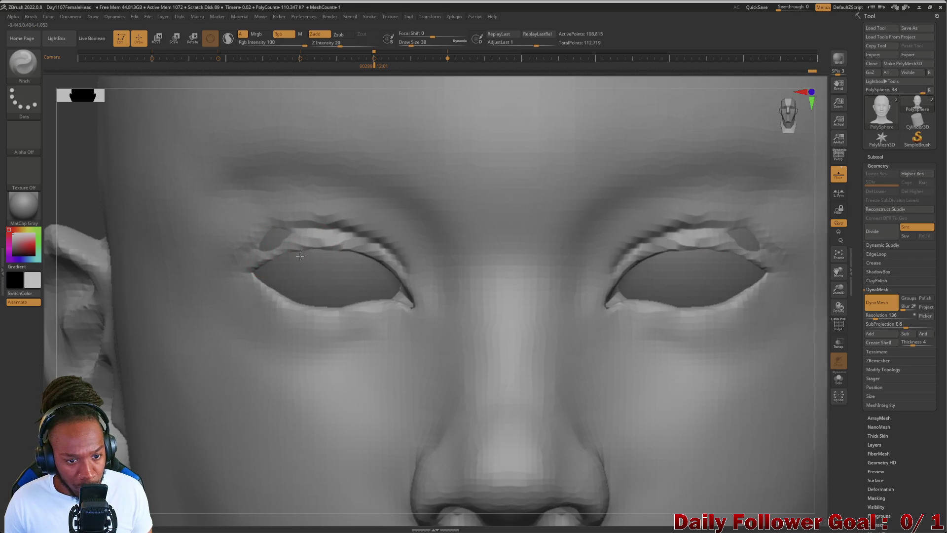
# Smooth the upper lids on both eyes, then stroke the left upper eyelid with the Inflat brush
pyautogui.press('[')
pyautogui.press('[')
pyautogui.press('[')
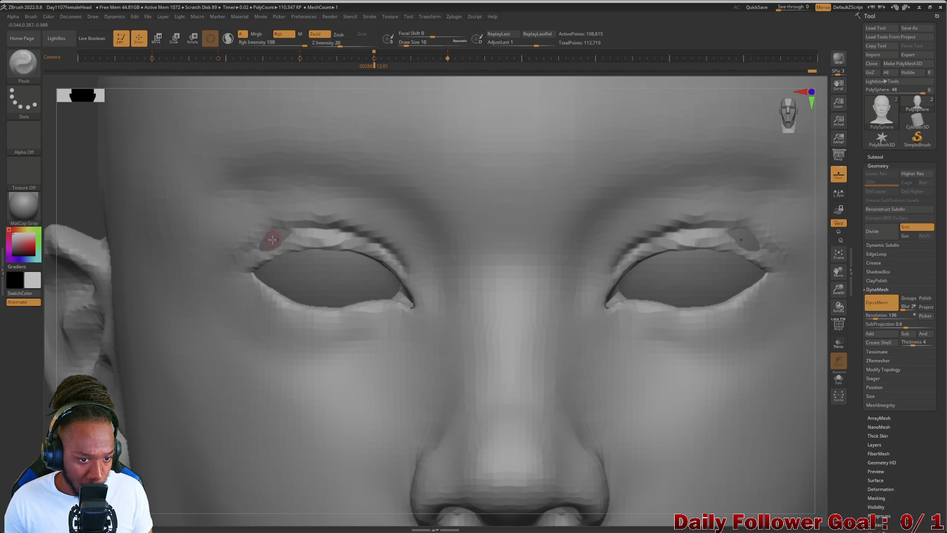
pyautogui.press('shift')
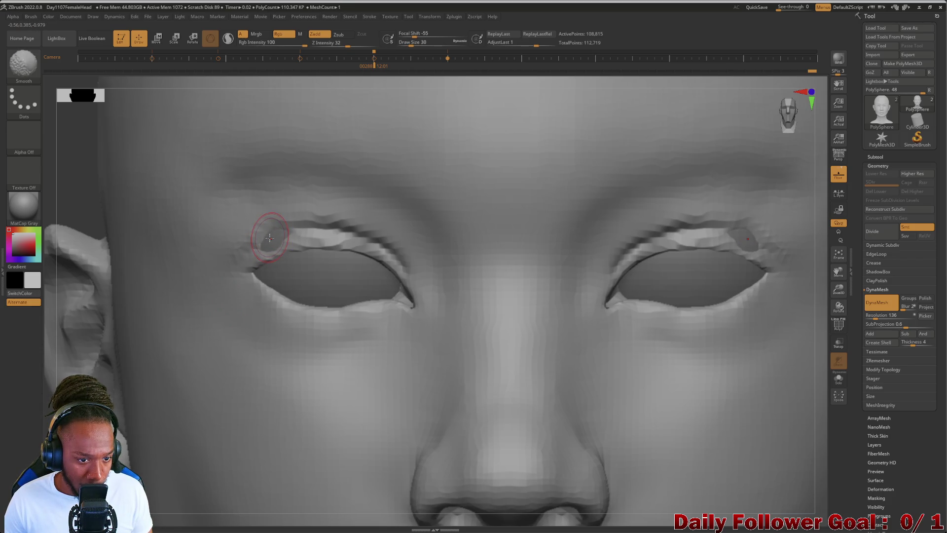
pyautogui.press('shift')
pyautogui.keyDown('shift'); pyautogui.moveTo(277, 236); pyautogui.dragTo(270, 235); pyautogui.keyUp('shift')
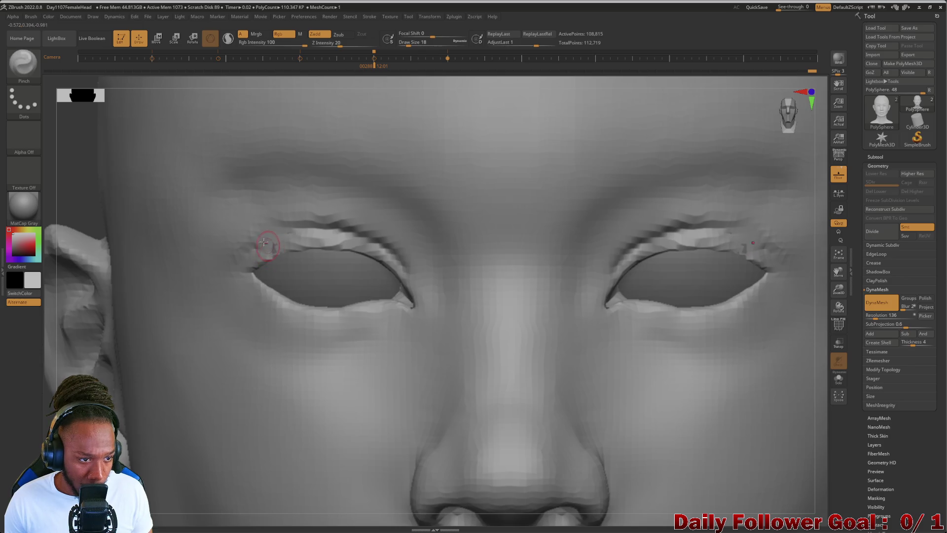
pyautogui.click(24, 63)
pyautogui.click(169, 79)
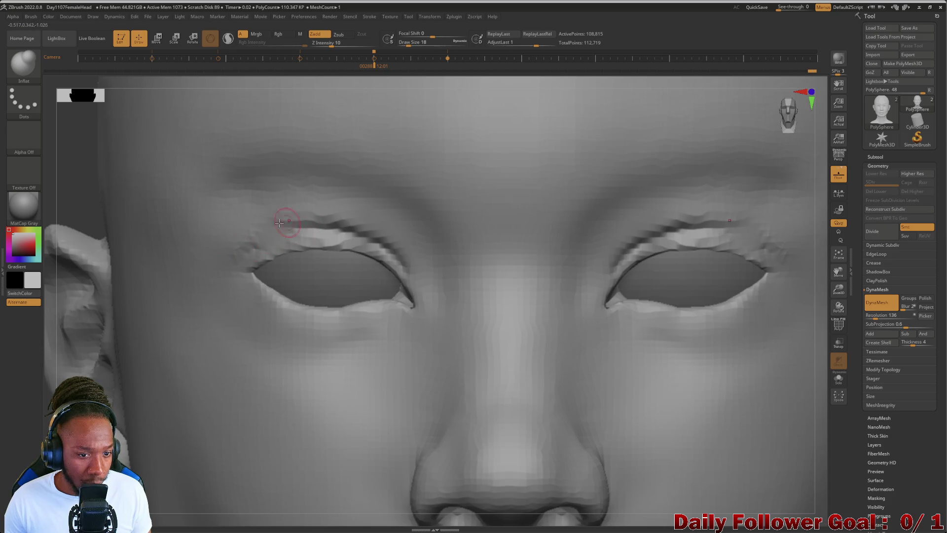
pyautogui.moveTo(245, 254)
pyautogui.keyDown('shift'); pyautogui.mouseDown()
pyautogui.moveTo(236, 254)
pyautogui.moveTo(296, 218)
pyautogui.moveTo(314, 224)
pyautogui.moveTo(294, 230)
pyautogui.moveTo(412, 266)
pyautogui.mouseUp(); pyautogui.keyUp('shift')
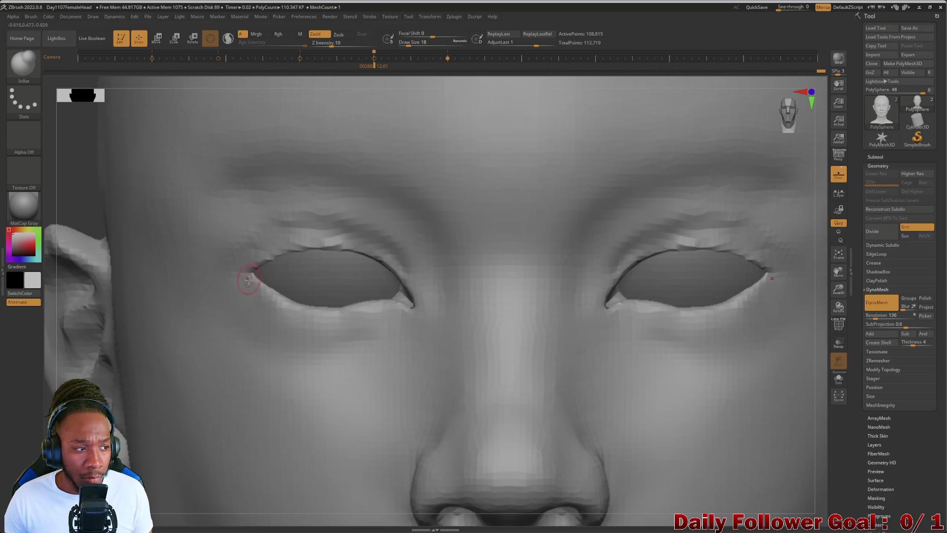
# Deepen the upper-eyelid creases above both eyes with a smaller DamStandard brush, then Shift-smooth them
pyautogui.click(24, 63)
pyautogui.click(140, 72)
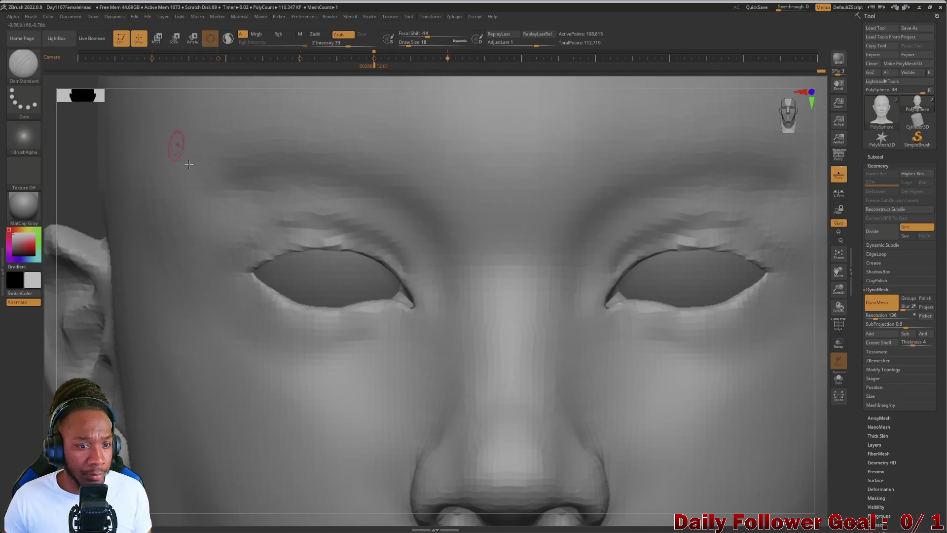
pyautogui.press('[')
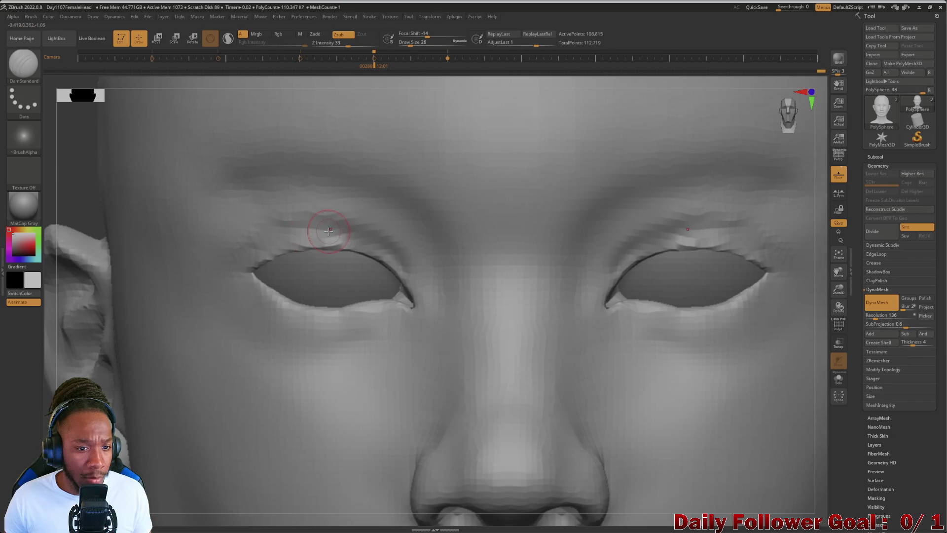
pyautogui.moveTo(318, 233)
pyautogui.mouseDown()
pyautogui.moveTo(276, 234)
pyautogui.moveTo(265, 247)
pyautogui.mouseUp()
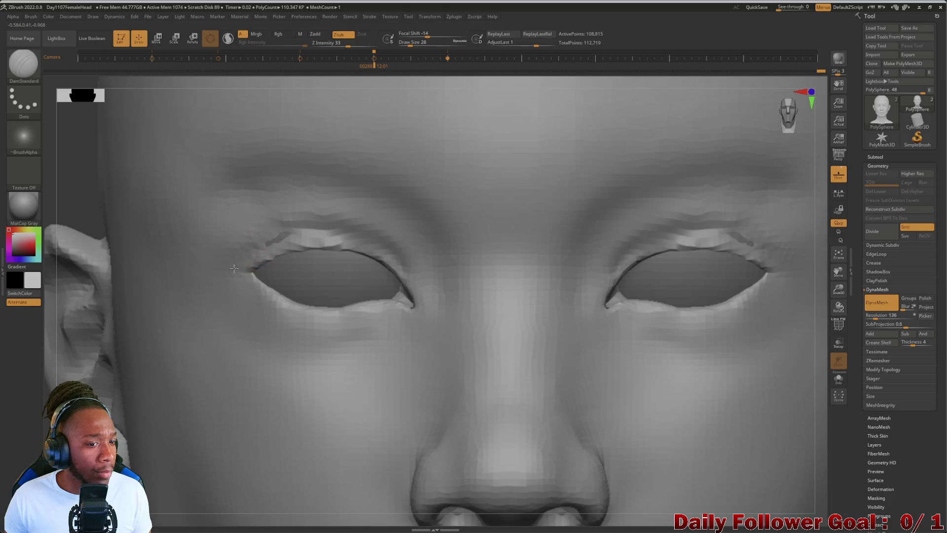
pyautogui.press('shift')
pyautogui.press('shift')
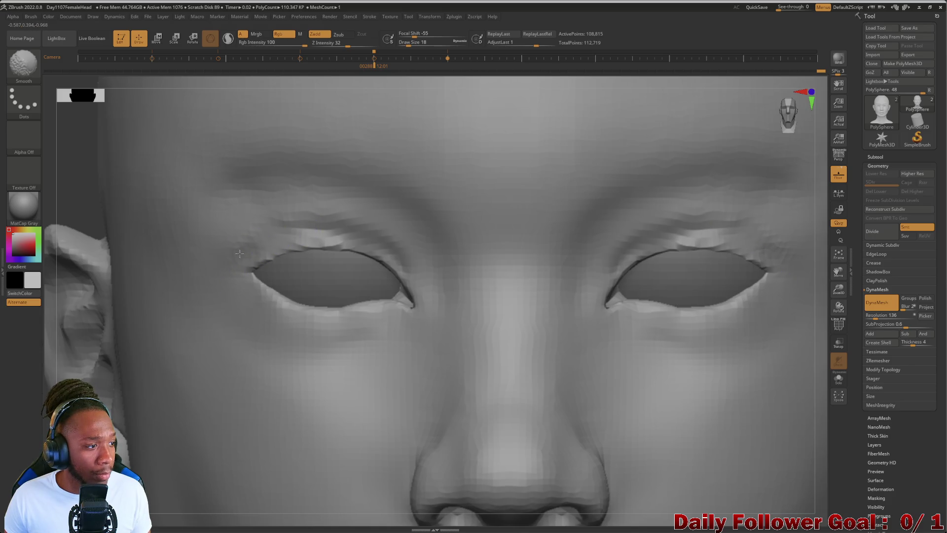
pyautogui.press('shift')
pyautogui.press('shift')
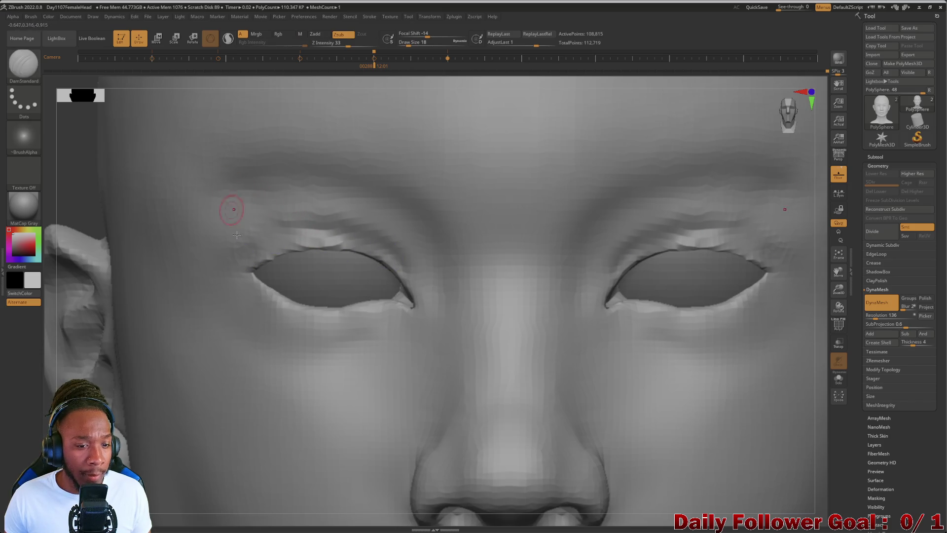
# Zoom in on the left eye and refine its upper eyelid surface with the Smooth brush at draw size 18
pyautogui.press('f')
pyautogui.moveTo(107, 351)
pyautogui.keyDown('alt'); pyautogui.mouseDown()
pyautogui.moveTo(76, 255)
pyautogui.moveTo(79, 276)
pyautogui.mouseUp(); pyautogui.keyUp('alt')
pyautogui.moveTo(96, 206)
pyautogui.keyDown('alt'); pyautogui.mouseDown()
pyautogui.moveTo(99, 232)
pyautogui.moveTo(253, 275)
pyautogui.mouseUp(); pyautogui.keyUp('alt')
pyautogui.moveTo(308, 257); pyautogui.dragTo(326, 254)
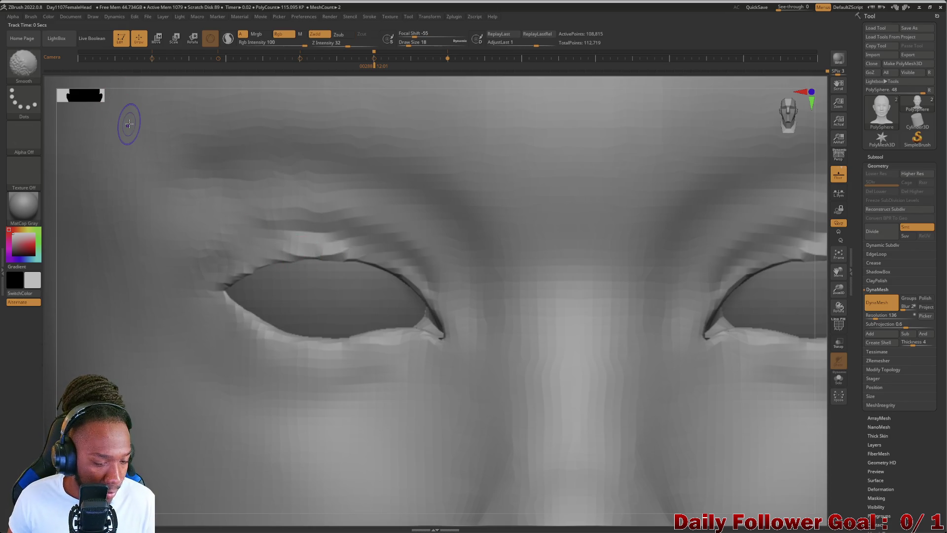
# Overlay the front face reference and pull the upper eyelid edges to match with Move Topological
pyautogui.hotkey('shift', 'z')
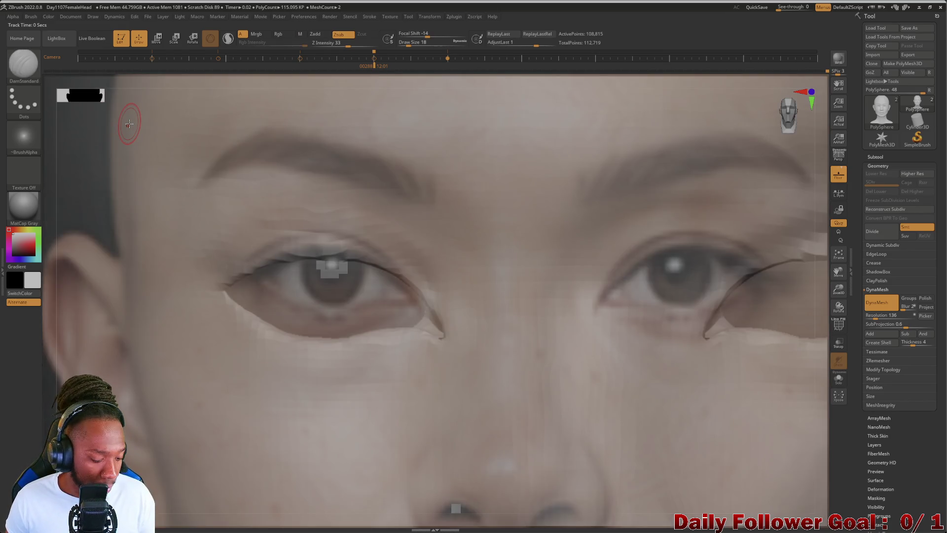
pyautogui.press('Right')
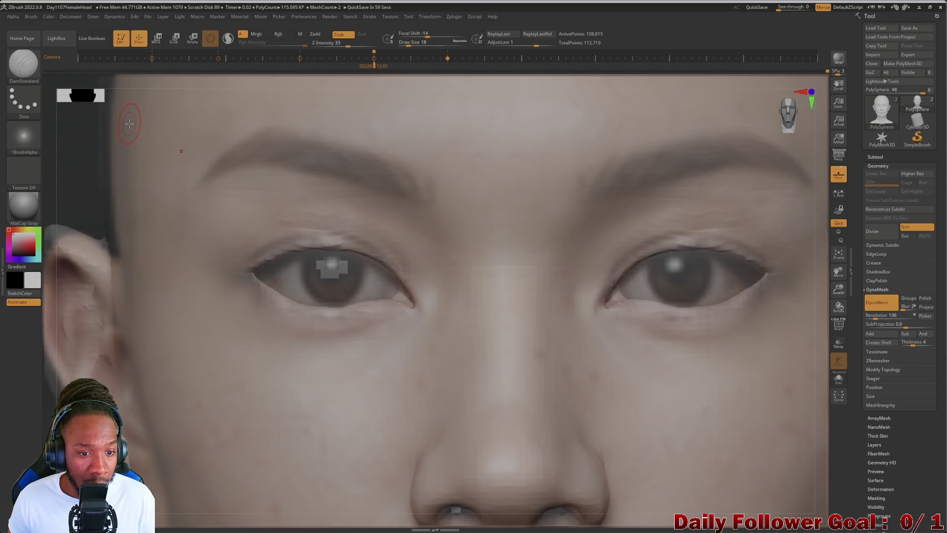
pyautogui.click(23, 63)
pyautogui.click(242, 72)
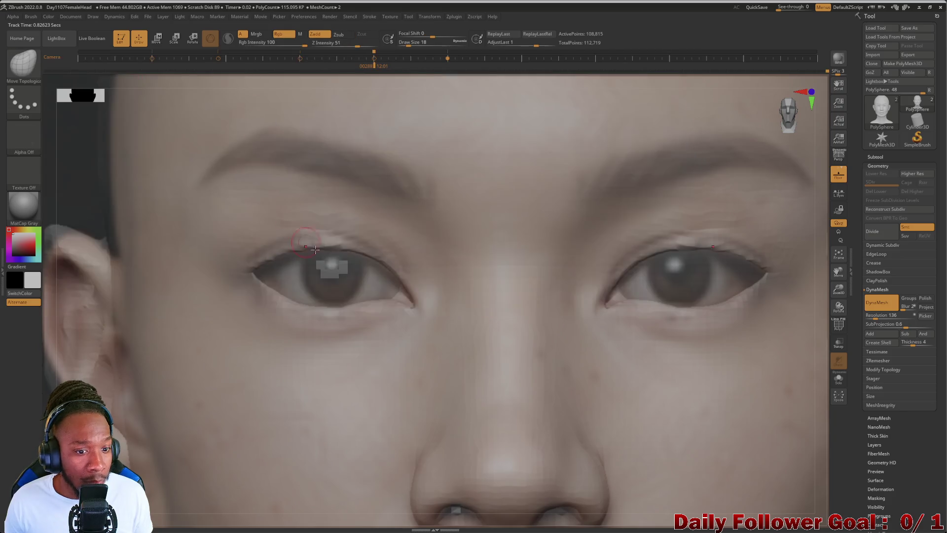
pyautogui.moveTo(325, 253); pyautogui.dragTo(328, 249)
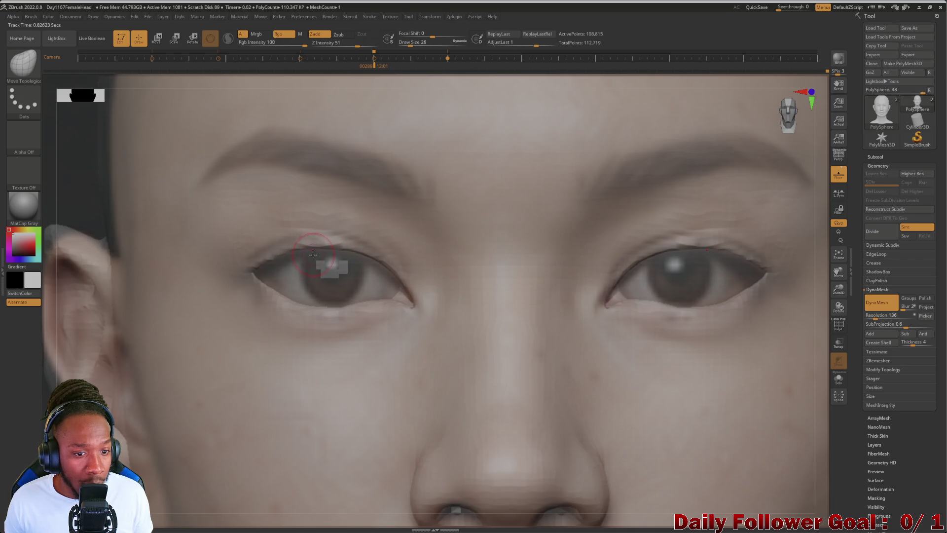
# Smooth along the left upper eyelid edge and hide the reference overlay
pyautogui.keyDown('shift'); pyautogui.moveTo(291, 262); pyautogui.dragTo(274, 262); pyautogui.keyUp('shift')
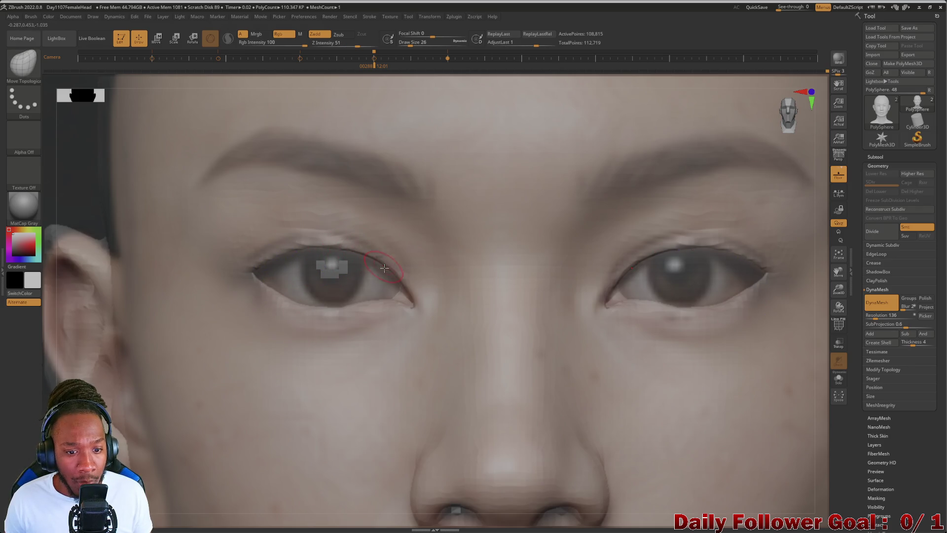
pyautogui.moveTo(338, 232)
pyautogui.keyDown('shift'); pyautogui.mouseDown()
pyautogui.moveTo(292, 245)
pyautogui.moveTo(358, 258)
pyautogui.mouseUp(); pyautogui.keyUp('shift')
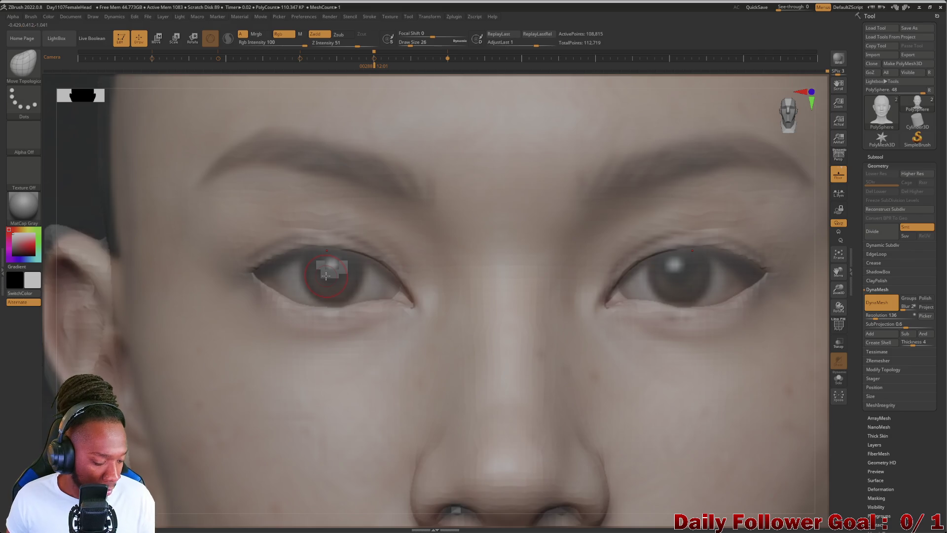
pyautogui.hotkey('shift', 'z')
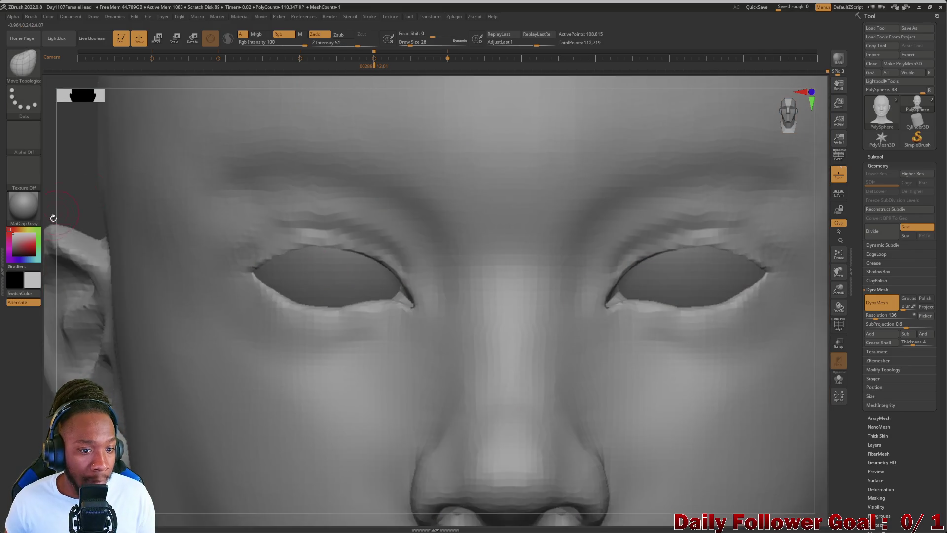
# Check the face in a three-quarter view and select the Inflat brush
pyautogui.keyDown('alt'); pyautogui.moveTo(72, 201); pyautogui.dragTo(78, 68); pyautogui.keyUp('alt')
pyautogui.moveTo(119, 322)
pyautogui.keyDown('alt'); pyautogui.mouseDown()
pyautogui.moveTo(125, 235)
pyautogui.moveTo(123, 301)
pyautogui.moveTo(146, 343)
pyautogui.mouseUp(); pyautogui.keyUp('alt')
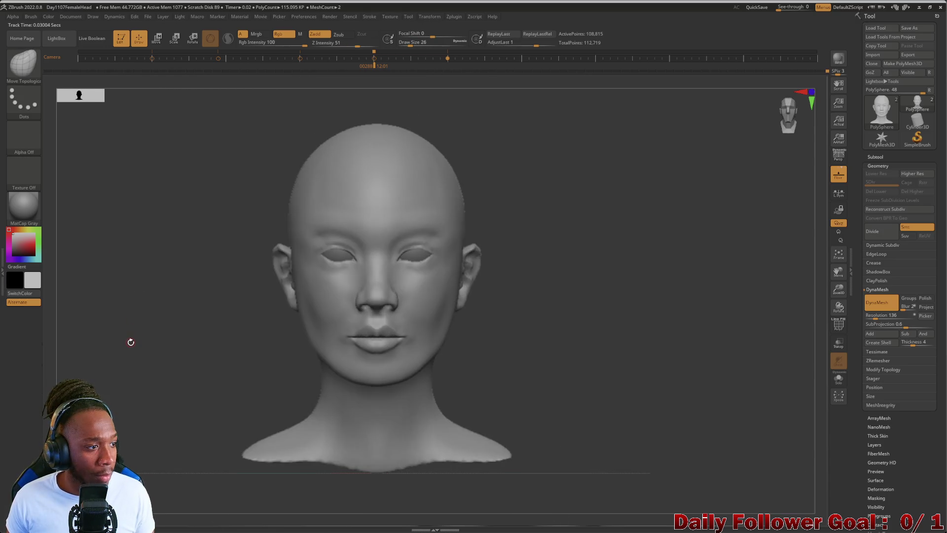
pyautogui.moveTo(121, 292)
pyautogui.keyDown('alt'); pyautogui.mouseDown()
pyautogui.moveTo(66, 253)
pyautogui.moveTo(64, 176)
pyautogui.moveTo(104, 202)
pyautogui.mouseUp(); pyautogui.keyUp('alt')
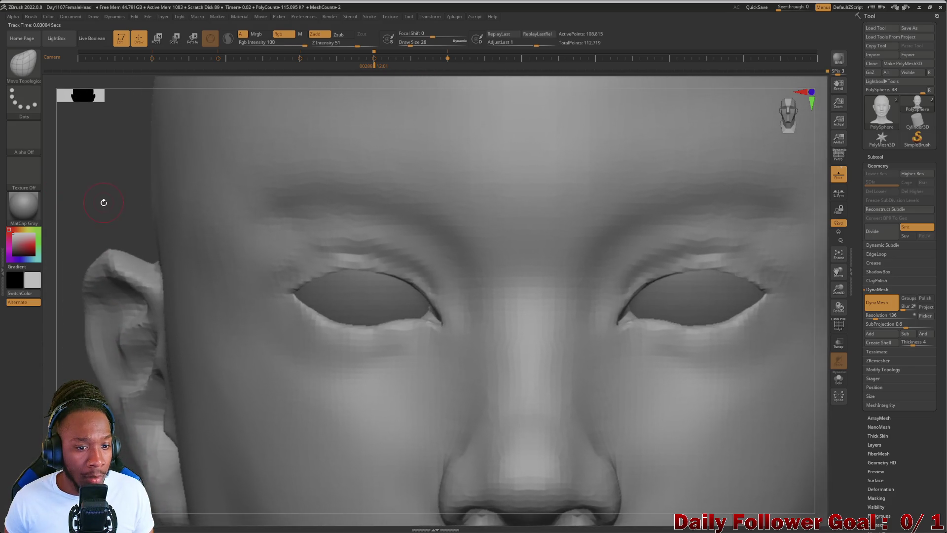
pyautogui.moveTo(129, 231); pyautogui.dragTo(158, 221)
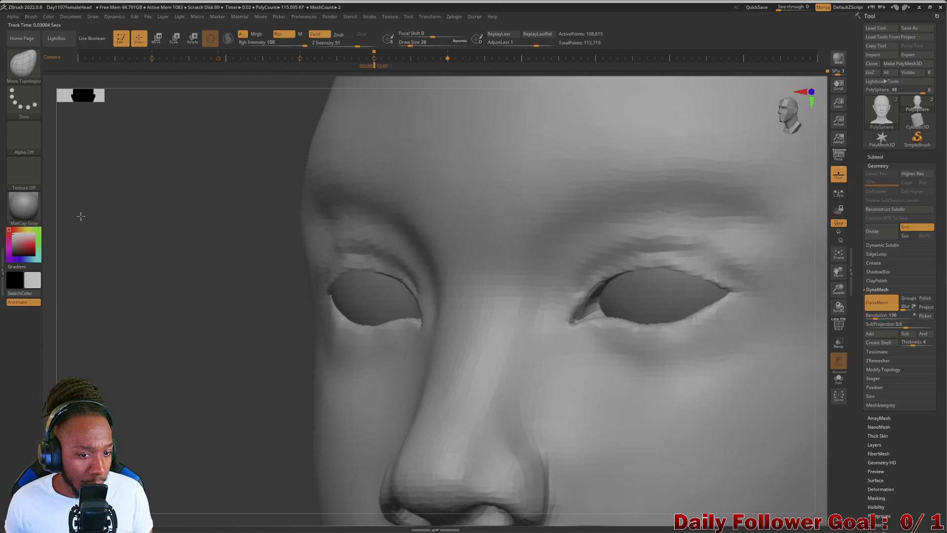
pyautogui.click(24, 65)
pyautogui.press('i')
pyautogui.press('n')
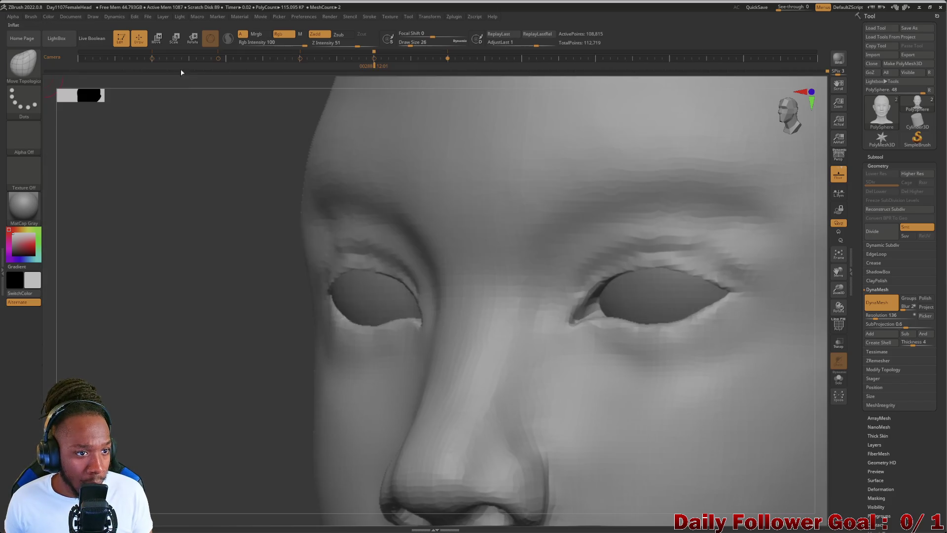
# Orbit and zoom around the left eye and whole head to inspect the eye area
pyautogui.keyDown('alt'); pyautogui.moveTo(182, 220); pyautogui.dragTo(183, 277); pyautogui.keyUp('alt')
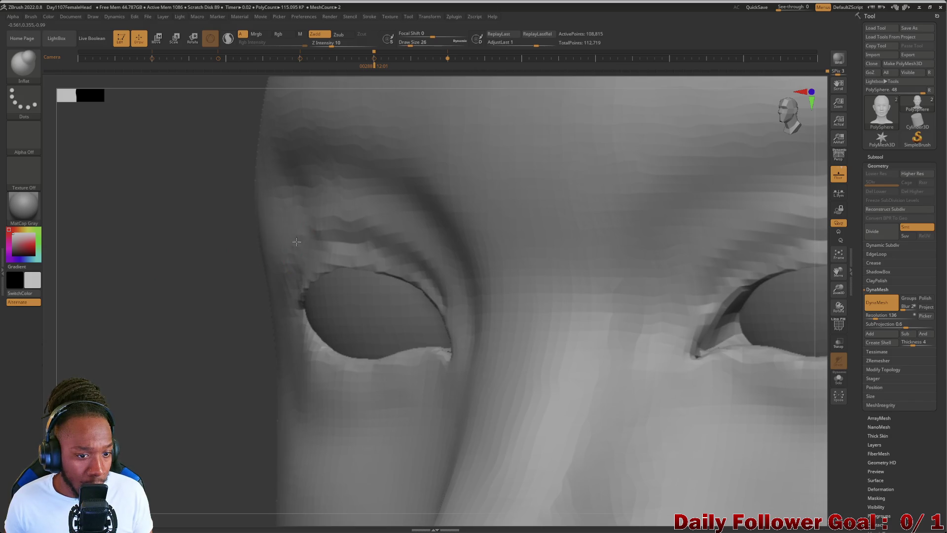
pyautogui.moveTo(295, 243); pyautogui.dragTo(187, 240, button='right')
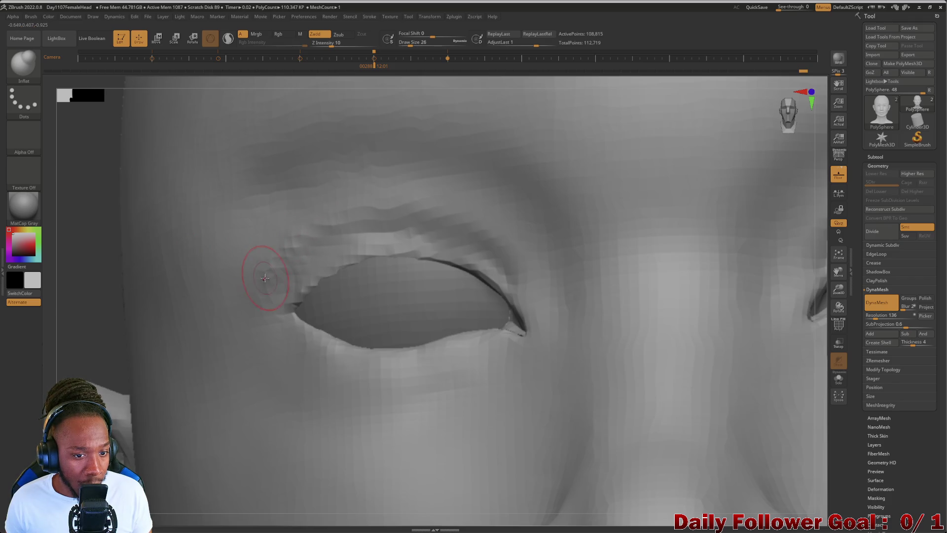
pyautogui.moveTo(101, 274)
pyautogui.mouseDown(button='right')
pyautogui.moveTo(81, 271)
pyautogui.moveTo(302, 240)
pyautogui.mouseUp(button='right')
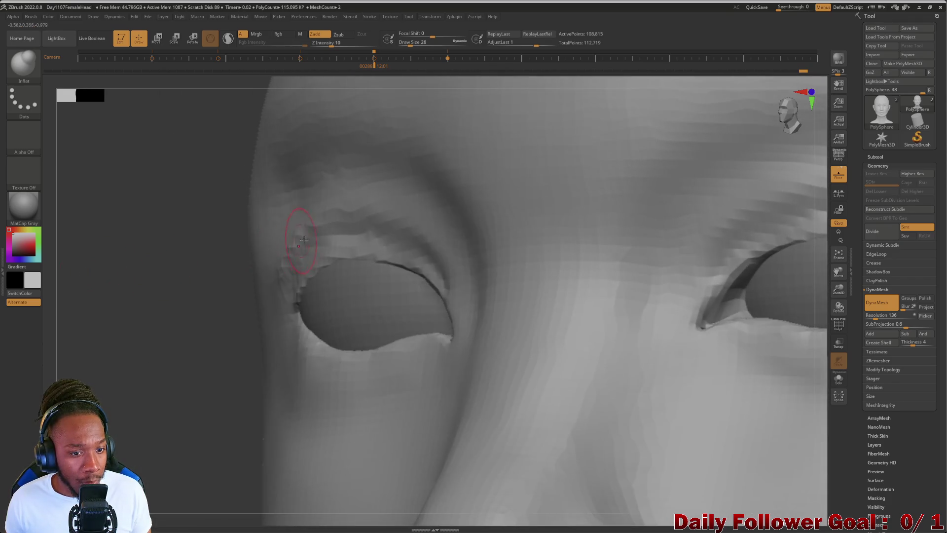
pyautogui.moveTo(200, 296)
pyautogui.mouseDown(button='right')
pyautogui.moveTo(28, 274)
pyautogui.moveTo(169, 251)
pyautogui.mouseUp(button='right')
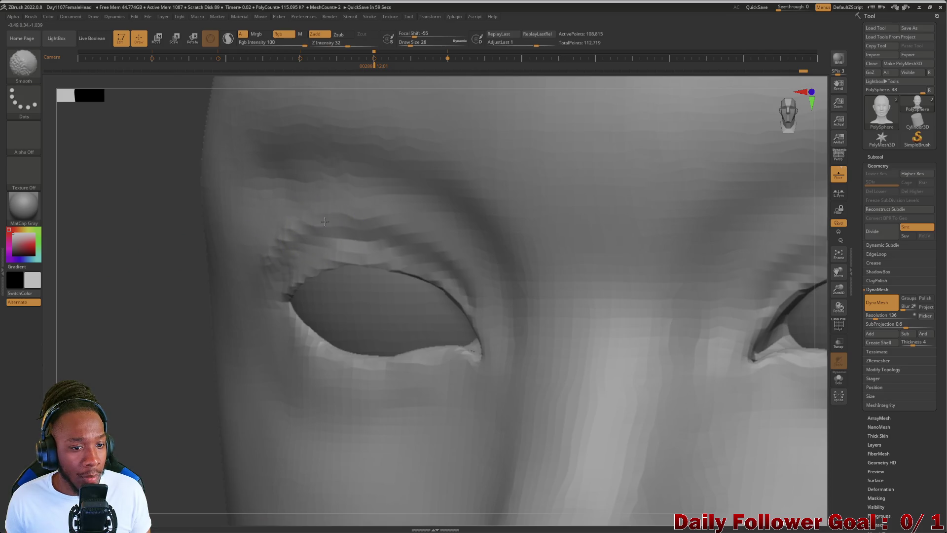
pyautogui.moveTo(79, 275); pyautogui.dragTo(83, 273, button='right')
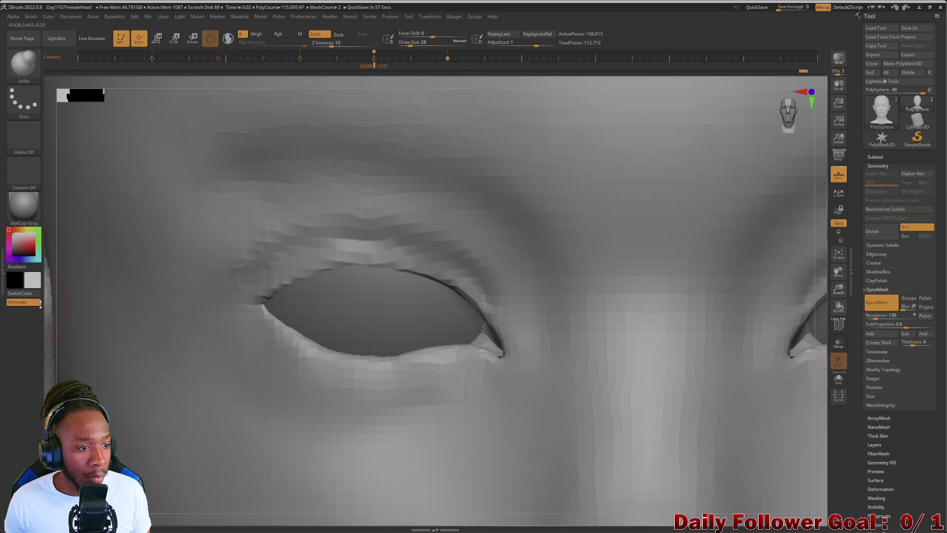
pyautogui.keyDown('alt'); pyautogui.moveTo(45, 300); pyautogui.dragTo(122, 274, button='right'); pyautogui.keyUp('alt')
pyautogui.keyDown('alt'); pyautogui.moveTo(133, 328); pyautogui.dragTo(140, 244, button='right'); pyautogui.keyUp('alt')
pyautogui.keyDown('alt'); pyautogui.moveTo(152, 292); pyautogui.dragTo(127, 313, button='right'); pyautogui.keyUp('alt')
pyautogui.moveTo(163, 369)
pyautogui.keyDown('alt'); pyautogui.mouseDown(button='right')
pyautogui.moveTo(159, 332)
pyautogui.moveTo(140, 378)
pyautogui.mouseUp(button='right'); pyautogui.keyUp('alt')
pyautogui.keyDown('alt'); pyautogui.moveTo(118, 344); pyautogui.dragTo(120, 378, button='right'); pyautogui.keyUp('alt')
# Lower the smoothing Z Intensity from 32 to 11, then reframe on eyes, nose and lips
pyautogui.press('shift')
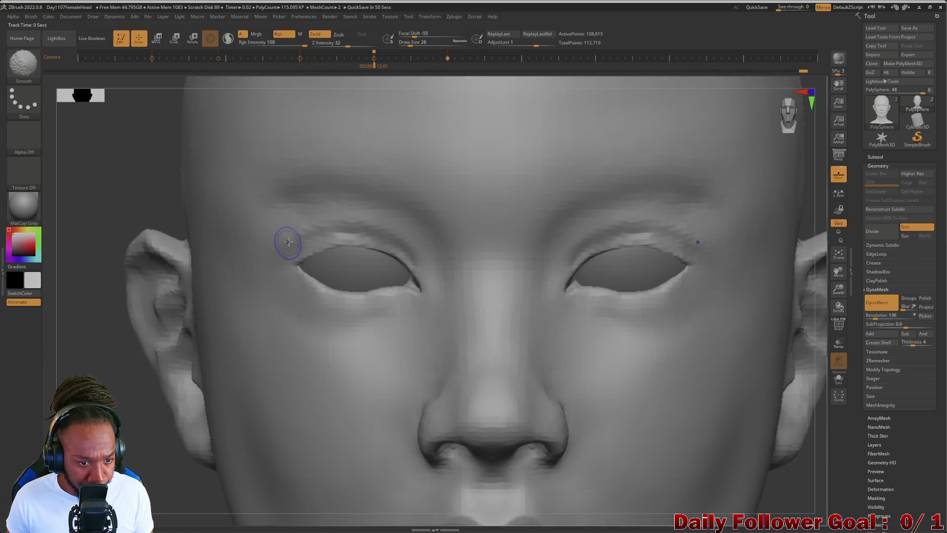
pyautogui.moveTo(340, 44); pyautogui.dragTo(323, 44)
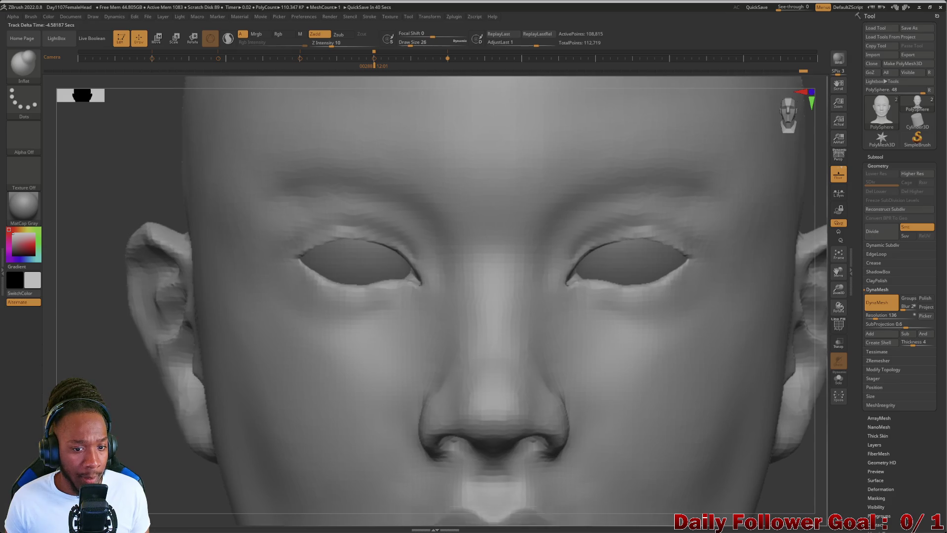
pyautogui.press('f')
pyautogui.moveTo(117, 407)
pyautogui.keyDown('alt'); pyautogui.mouseDown()
pyautogui.moveTo(123, 380)
pyautogui.moveTo(148, 372)
pyautogui.moveTo(134, 379)
pyautogui.mouseUp(); pyautogui.keyUp('alt')
pyautogui.moveTo(142, 347)
pyautogui.keyDown('alt'); pyautogui.mouseDown()
pyautogui.moveTo(139, 466)
pyautogui.moveTo(140, 296)
pyautogui.moveTo(139, 466)
pyautogui.mouseUp(); pyautogui.keyUp('alt')
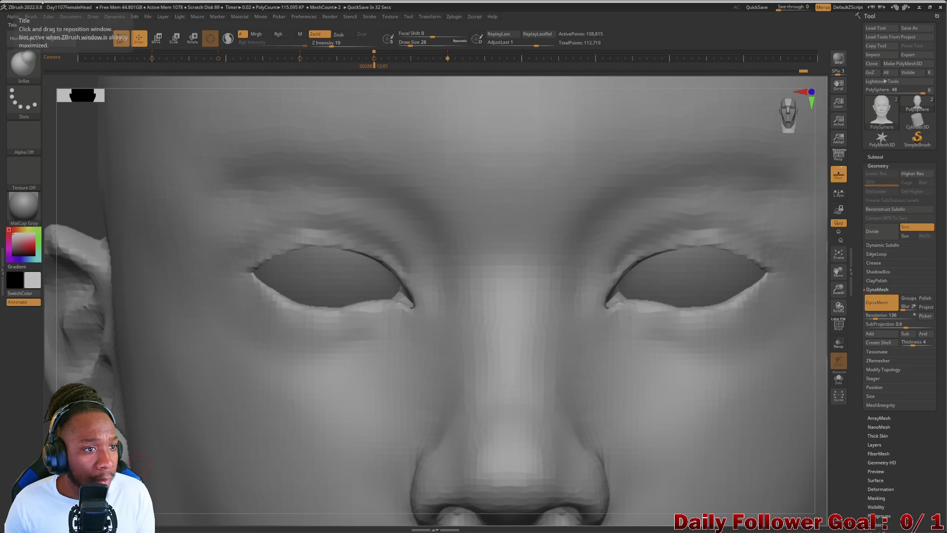
pyautogui.press('shift')
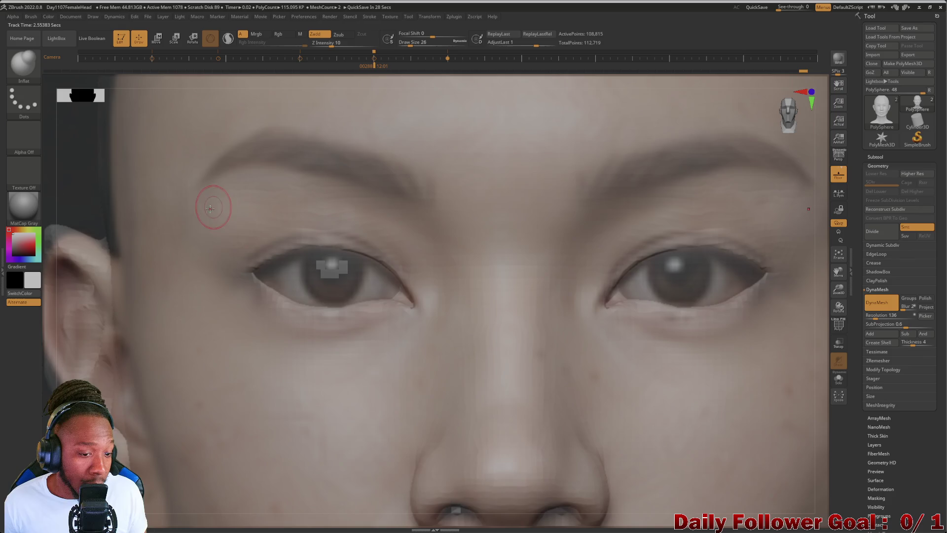
# Carve a crease under the left eye with an enlarged DamStandard brush
pyautogui.click(24, 60)
pyautogui.click(165, 117)
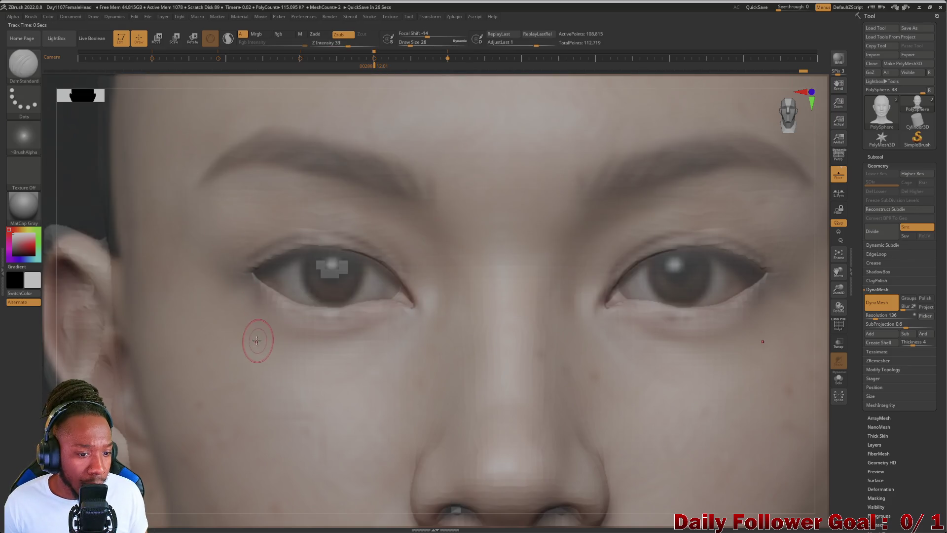
pyautogui.press(']')
pyautogui.moveTo(363, 334)
pyautogui.mouseDown()
pyautogui.moveTo(296, 338)
pyautogui.moveTo(249, 328)
pyautogui.mouseUp()
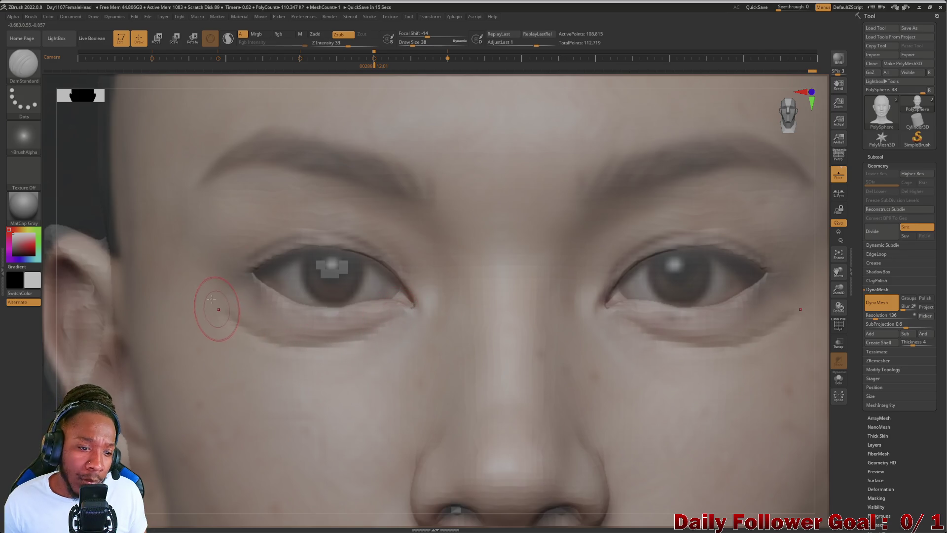
# Switch to the Inflat brush, enlarged to draw size 58, for building the lower lid
pyautogui.click(23, 62)
pyautogui.click(175, 72)
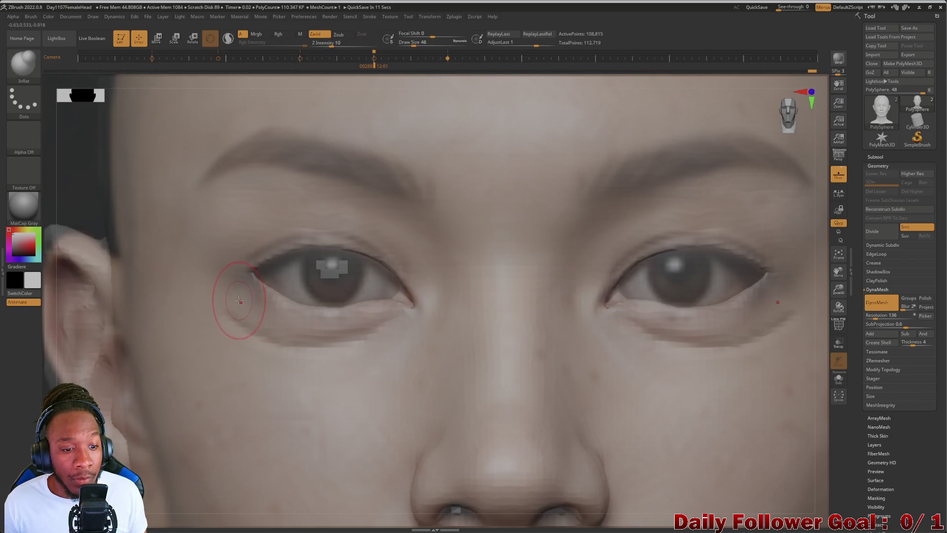
pyautogui.press(']')
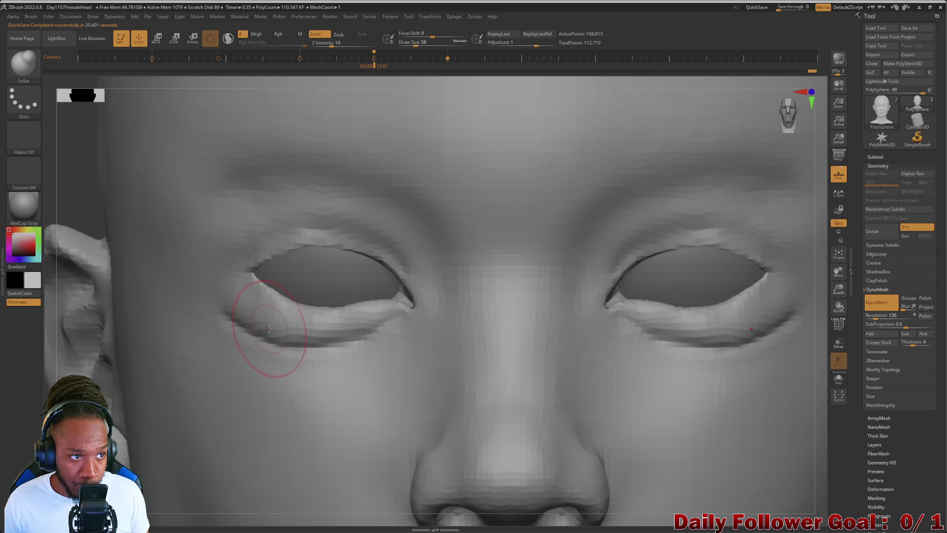
# Shrink the brush and smooth along the left lower eyelid, with smoothing strength raised to 30
pyautogui.press('[')
pyautogui.press('[')
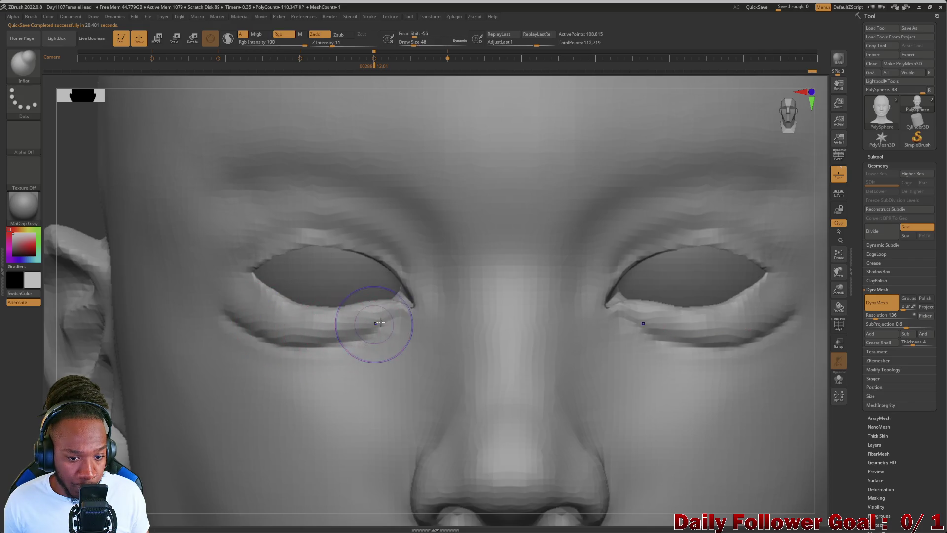
pyautogui.press('[')
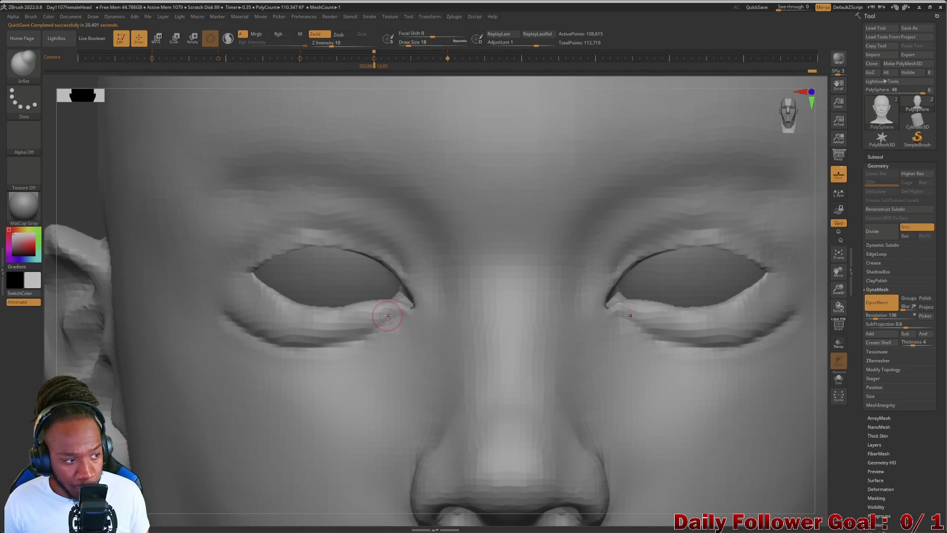
pyautogui.press('shift')
pyautogui.keyDown('shift'); pyautogui.moveTo(389, 313); pyautogui.dragTo(371, 323); pyautogui.keyUp('shift')
pyautogui.moveTo(329, 43); pyautogui.dragTo(347, 44)
pyautogui.moveTo(381, 320)
pyautogui.keyDown('shift'); pyautogui.mouseDown()
pyautogui.moveTo(395, 313)
pyautogui.moveTo(365, 323)
pyautogui.mouseUp(); pyautogui.keyUp('shift')
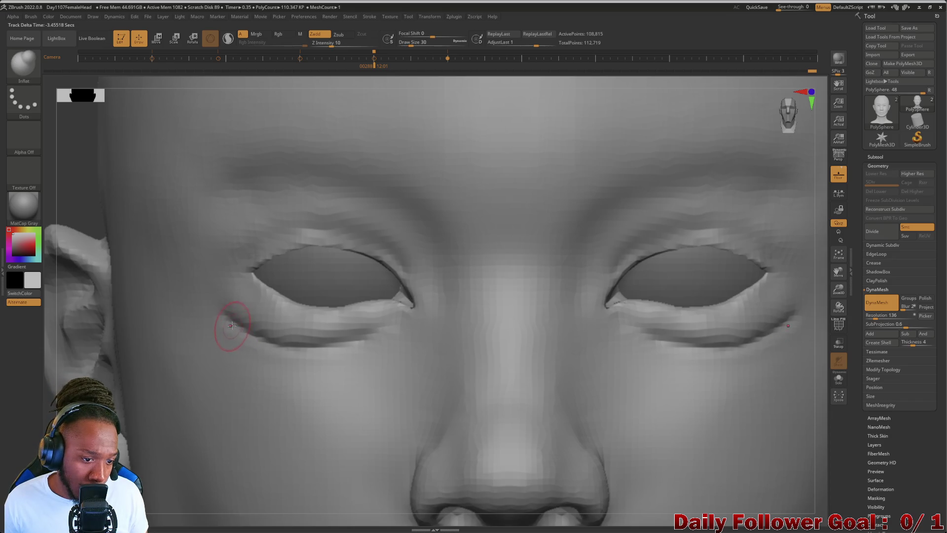
pyautogui.keyDown('shift'); pyautogui.moveTo(232, 326); pyautogui.dragTo(255, 338); pyautogui.keyUp('shift')
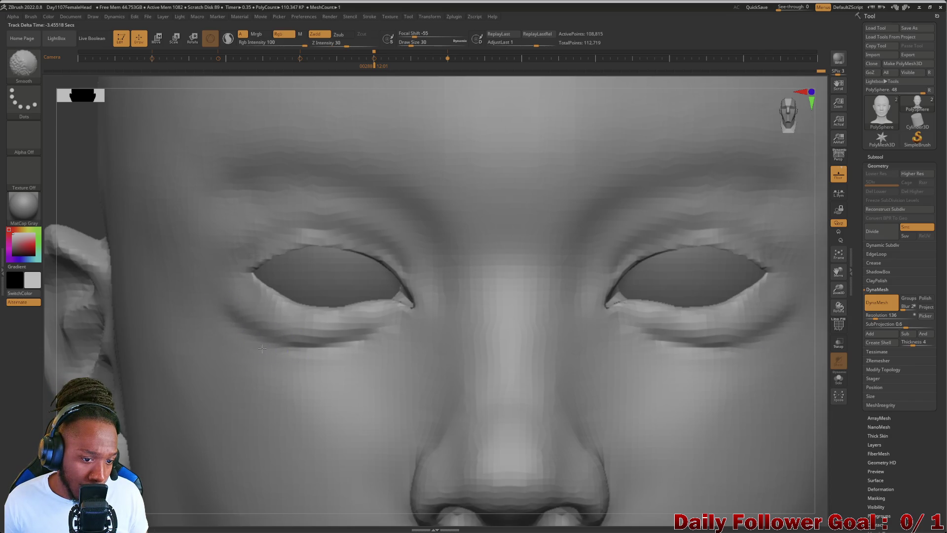
pyautogui.keyDown('shift'); pyautogui.moveTo(341, 345); pyautogui.dragTo(354, 342); pyautogui.keyUp('shift')
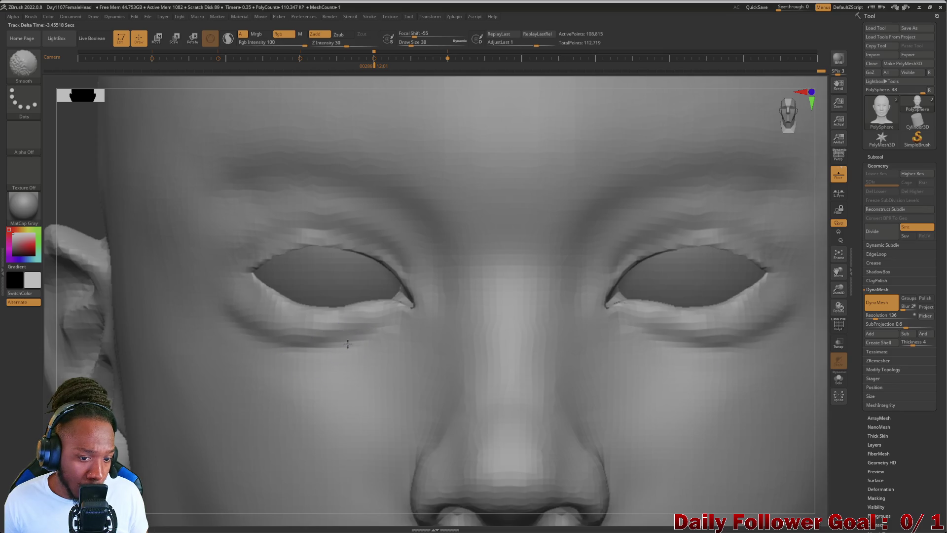
pyautogui.click(23, 62)
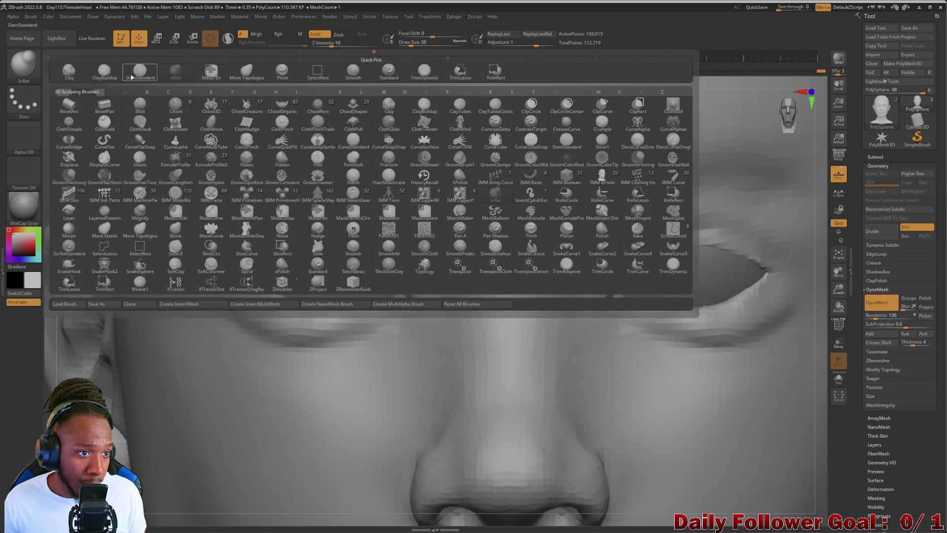
# Pull the lower eyelids down with Move Topological and smooth them into the cheek
pyautogui.click(246, 72)
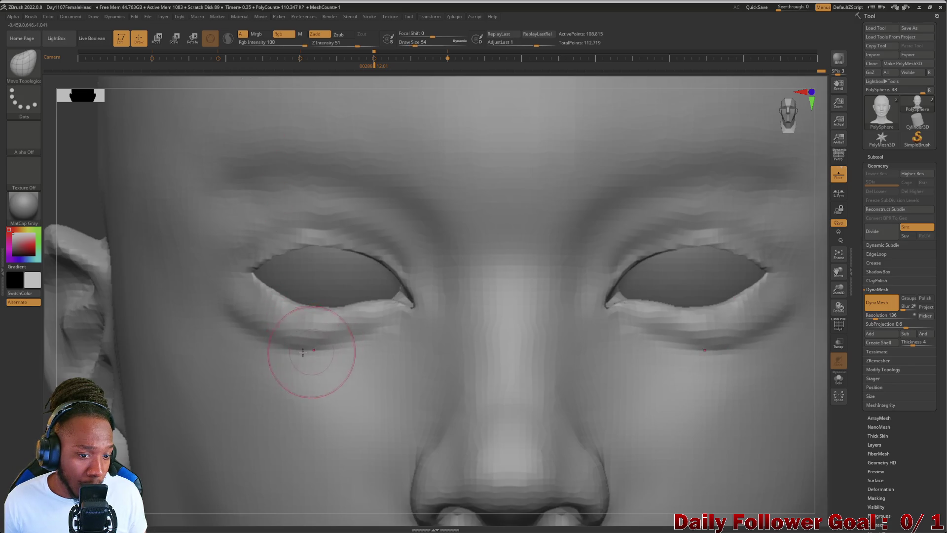
pyautogui.moveTo(278, 347); pyautogui.dragTo(272, 355)
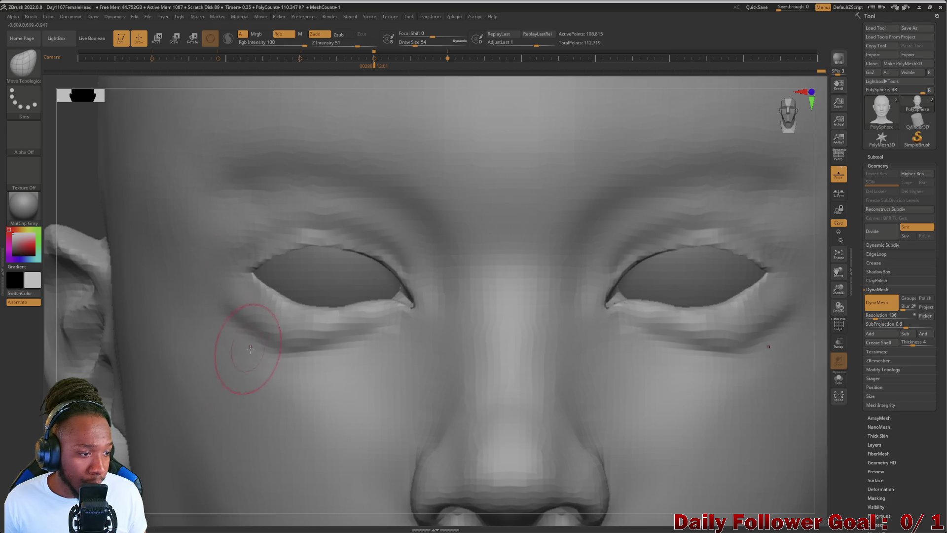
pyautogui.press('shift')
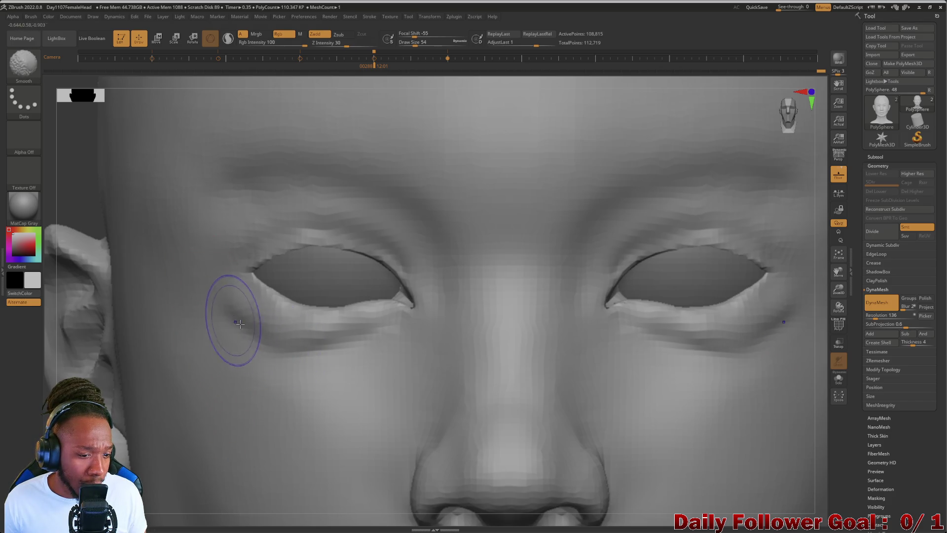
pyautogui.keyDown('shift'); pyautogui.moveTo(237, 322); pyautogui.dragTo(243, 327); pyautogui.keyUp('shift')
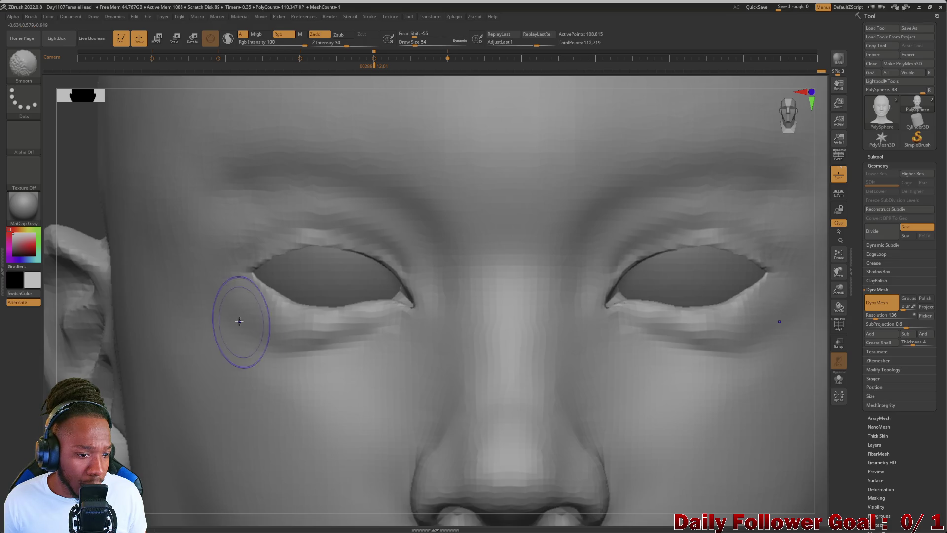
pyautogui.press('shift')
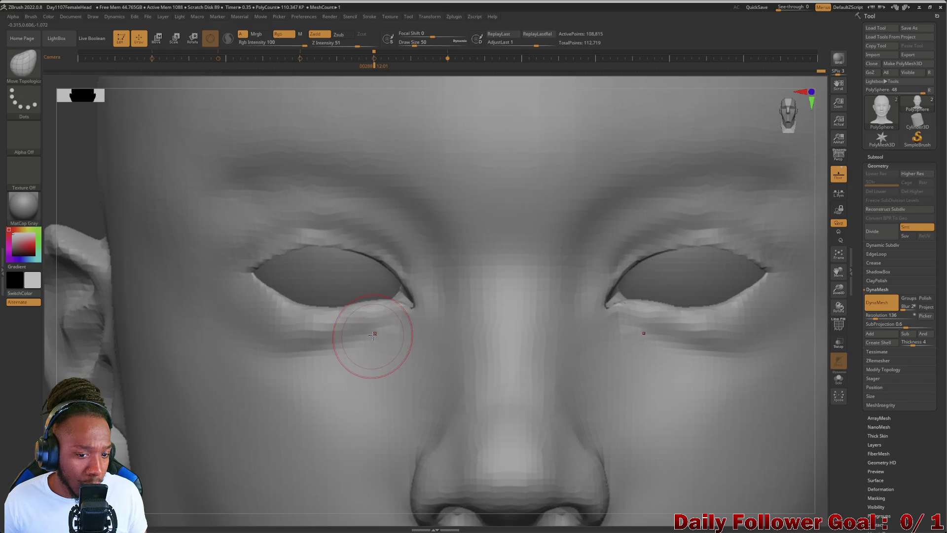
pyautogui.press('shift')
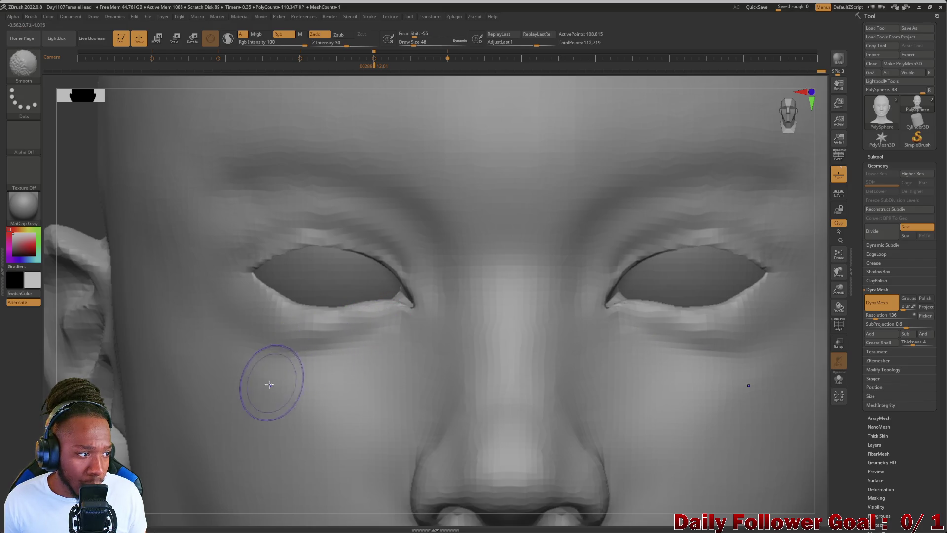
pyautogui.moveTo(291, 363)
pyautogui.keyDown('shift'); pyautogui.mouseDown()
pyautogui.moveTo(348, 331)
pyautogui.moveTo(320, 341)
pyautogui.moveTo(296, 332)
pyautogui.moveTo(323, 336)
pyautogui.moveTo(289, 345)
pyautogui.moveTo(241, 319)
pyautogui.mouseUp(); pyautogui.keyUp('shift')
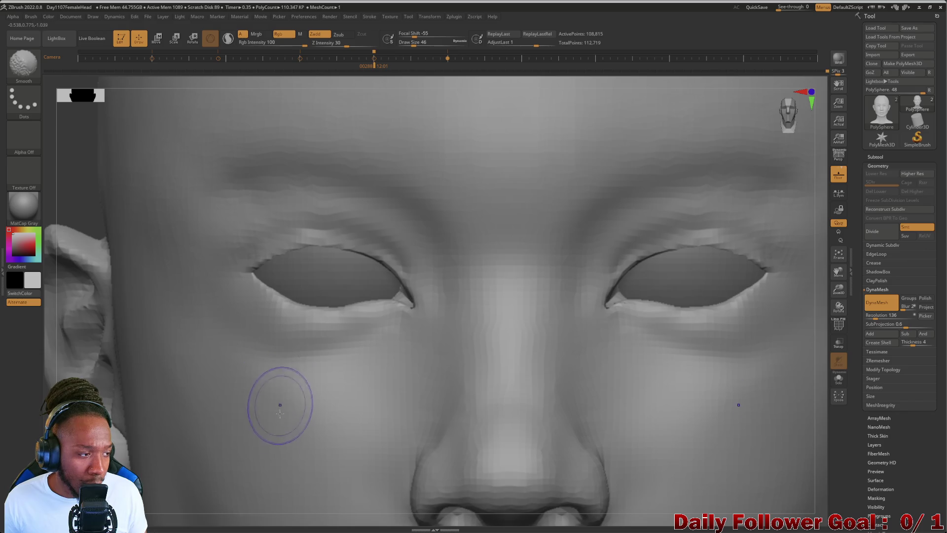
# Refine below the left eye with Move Topological and orbit the head into side profile
pyautogui.press('b')
pyautogui.press('m')
pyautogui.press('t')
pyautogui.moveTo(78, 277)
pyautogui.keyDown('alt'); pyautogui.mouseDown()
pyautogui.moveTo(79, 341)
pyautogui.moveTo(89, 336)
pyautogui.moveTo(84, 276)
pyautogui.moveTo(190, 423)
pyautogui.mouseUp(); pyautogui.keyUp('alt')
pyautogui.moveTo(296, 335)
pyautogui.keyDown('shift'); pyautogui.mouseDown()
pyautogui.moveTo(343, 338)
pyautogui.moveTo(387, 326)
pyautogui.moveTo(309, 344)
pyautogui.moveTo(277, 329)
pyautogui.mouseUp(); pyautogui.keyUp('shift')
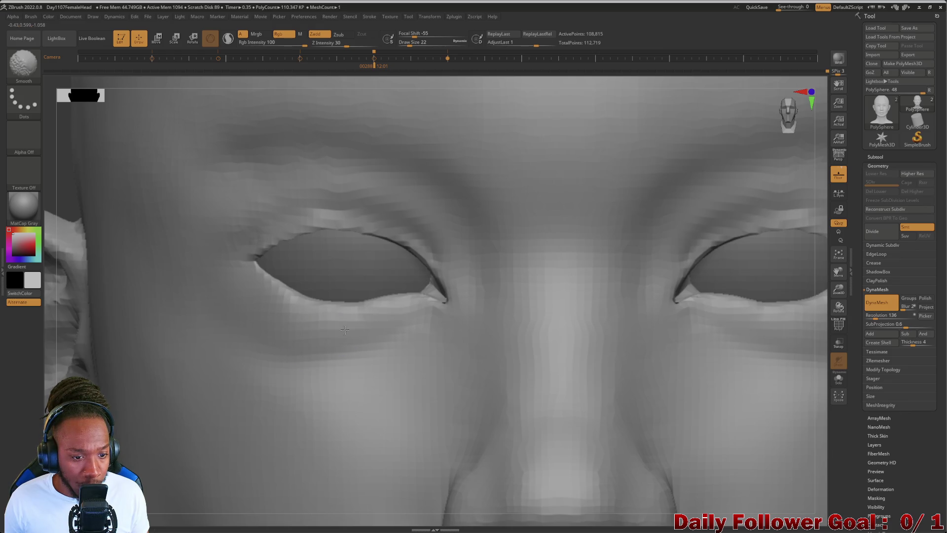
pyautogui.press('shift')
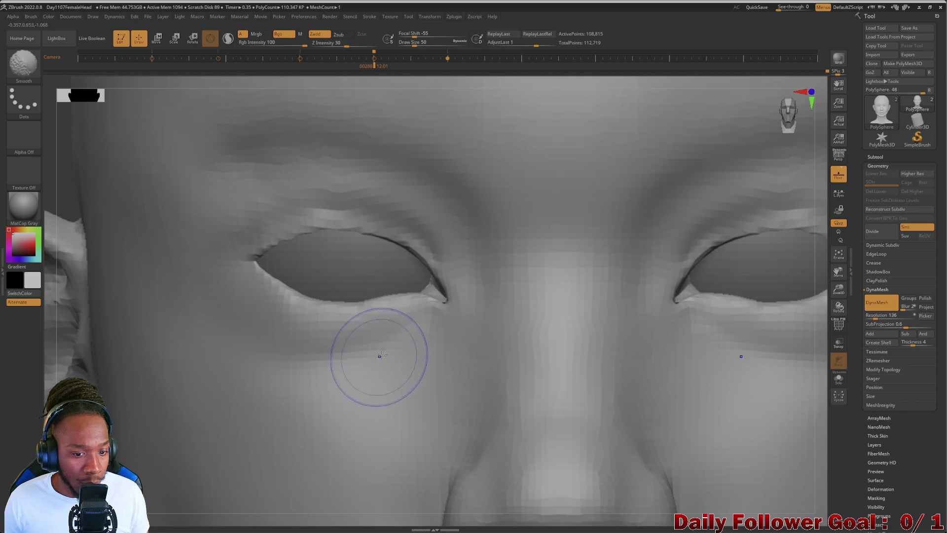
pyautogui.moveTo(42, 341)
pyautogui.mouseDown()
pyautogui.moveTo(91, 296)
pyautogui.moveTo(84, 378)
pyautogui.moveTo(153, 384)
pyautogui.moveTo(140, 406)
pyautogui.moveTo(119, 408)
pyautogui.moveTo(120, 389)
pyautogui.moveTo(111, 394)
pyautogui.moveTo(96, 365)
pyautogui.moveTo(116, 429)
pyautogui.moveTo(152, 433)
pyautogui.mouseUp()
pyautogui.moveTo(614, 395)
pyautogui.mouseDown()
pyautogui.moveTo(586, 400)
pyautogui.moveTo(608, 430)
pyautogui.moveTo(620, 342)
pyautogui.moveTo(592, 427)
pyautogui.moveTo(567, 429)
pyautogui.moveTo(579, 421)
pyautogui.moveTo(564, 413)
pyautogui.moveTo(556, 444)
pyautogui.moveTo(627, 379)
pyautogui.moveTo(591, 459)
pyautogui.mouseUp()
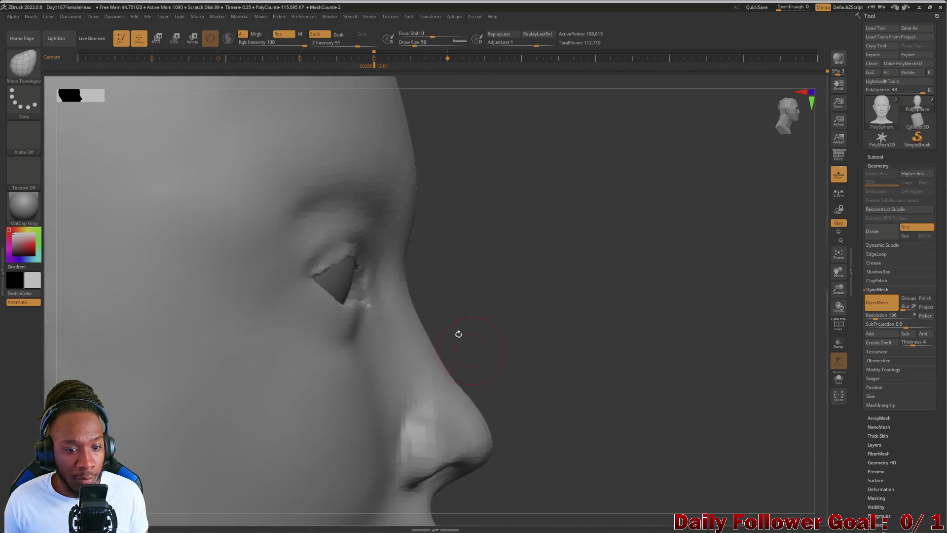
pyautogui.press(']')
pyautogui.press(']')
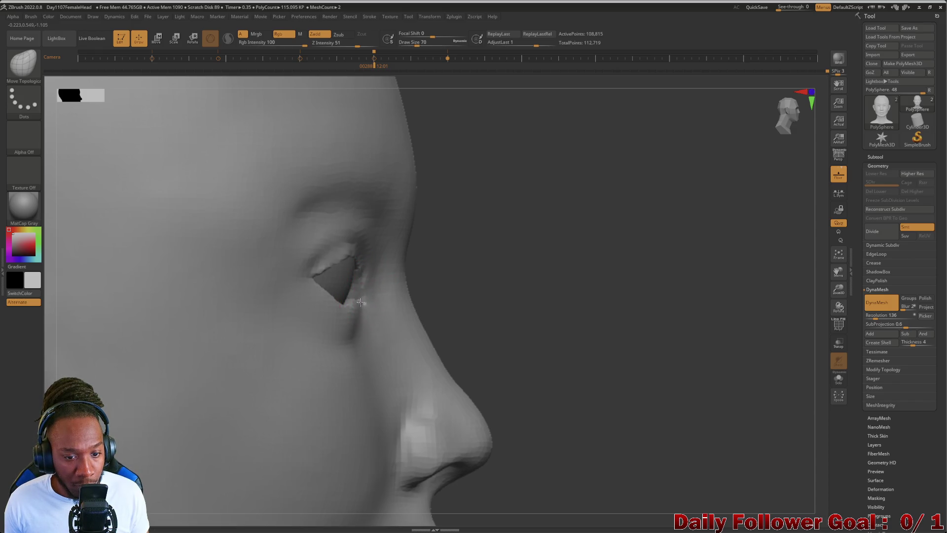
pyautogui.moveTo(468, 321)
pyautogui.mouseDown()
pyautogui.moveTo(518, 323)
pyautogui.moveTo(176, 337)
pyautogui.mouseUp()
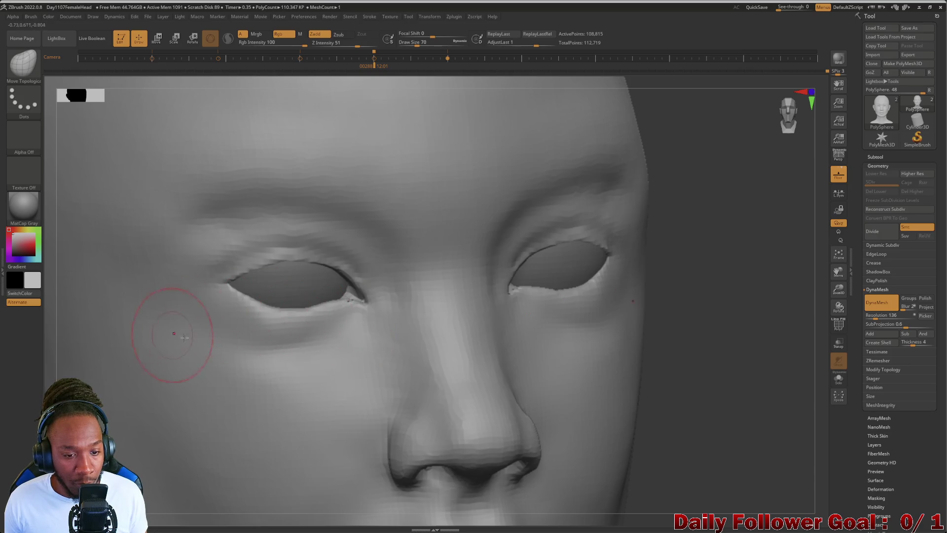
pyautogui.moveTo(768, 380); pyautogui.dragTo(748, 405)
pyautogui.moveTo(769, 453); pyautogui.dragTo(726, 429)
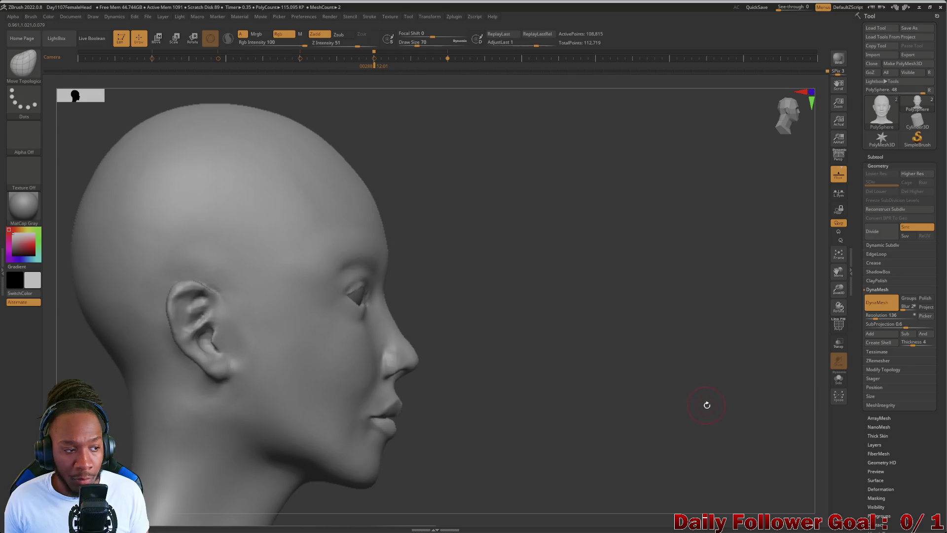
pyautogui.moveTo(706, 405)
pyautogui.mouseDown()
pyautogui.moveTo(150, 426)
pyautogui.moveTo(154, 360)
pyautogui.moveTo(173, 395)
pyautogui.moveTo(207, 398)
pyautogui.moveTo(191, 469)
pyautogui.moveTo(186, 355)
pyautogui.moveTo(182, 406)
pyautogui.moveTo(182, 371)
pyautogui.moveTo(190, 402)
pyautogui.moveTo(177, 394)
pyautogui.moveTo(161, 406)
pyautogui.moveTo(156, 445)
pyautogui.moveTo(197, 460)
pyautogui.moveTo(148, 444)
pyautogui.moveTo(114, 418)
pyautogui.moveTo(197, 385)
pyautogui.moveTo(282, 317)
pyautogui.mouseUp()
pyautogui.press('b')
pyautogui.press('m')
pyautogui.press('t')
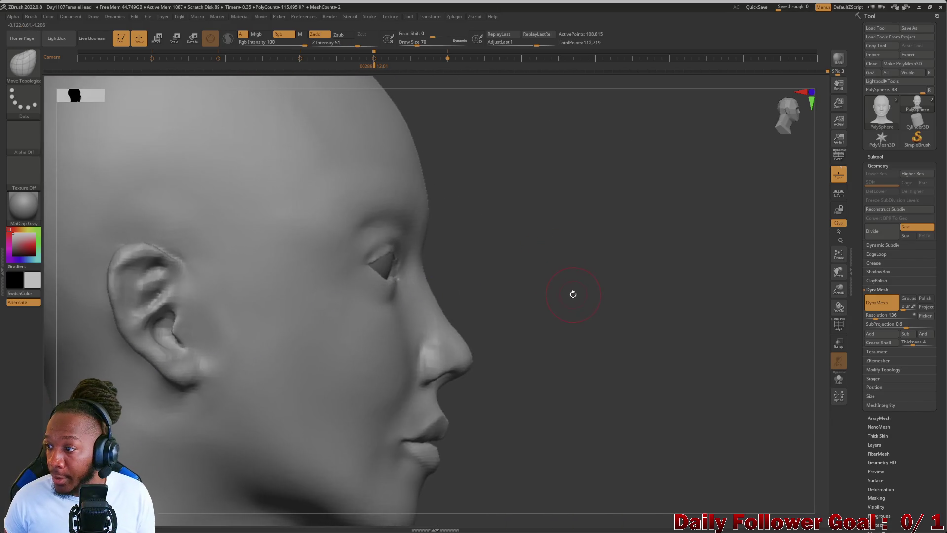
pyautogui.keyDown('alt'); pyautogui.moveTo(573, 294); pyautogui.dragTo(536, 274); pyautogui.keyUp('alt')
pyautogui.moveTo(91, 385)
pyautogui.keyDown('alt'); pyautogui.mouseDown()
pyautogui.moveTo(101, 368)
pyautogui.moveTo(93, 374)
pyautogui.mouseUp(); pyautogui.keyUp('alt')
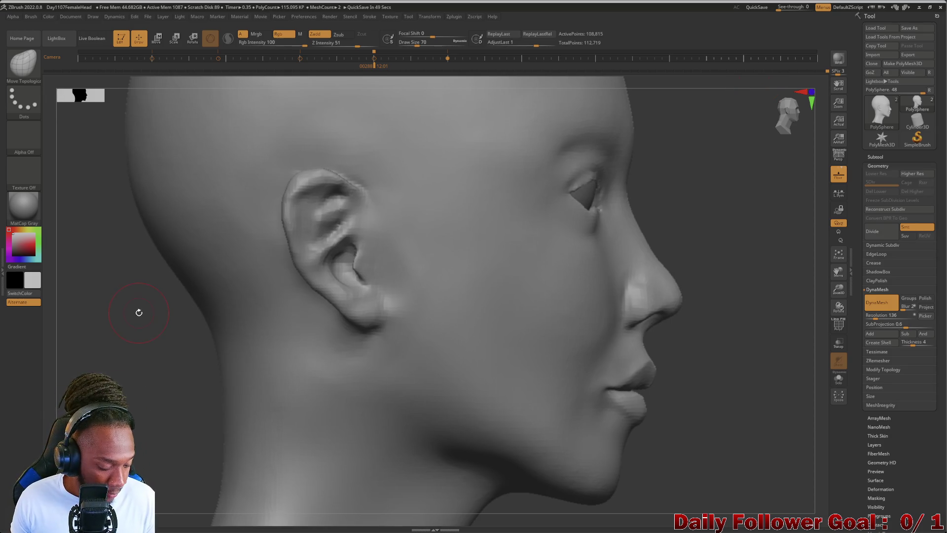
pyautogui.hotkey('shift', 'z')
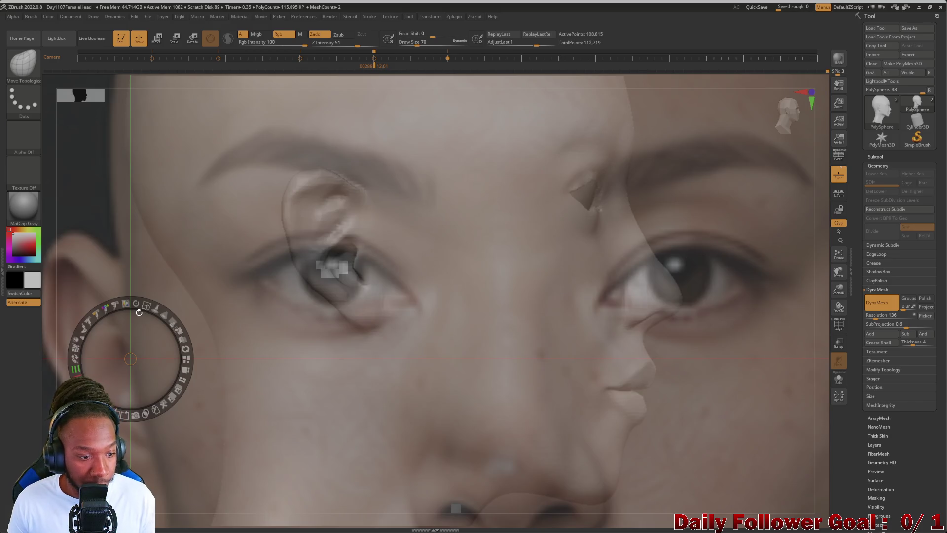
# Position the Spotlight side reference photo over the ear and close the Spotlight controls
pyautogui.moveTo(384, 436)
pyautogui.mouseDown()
pyautogui.moveTo(178, 321)
pyautogui.moveTo(163, 361)
pyautogui.moveTo(148, 321)
pyautogui.mouseUp()
pyautogui.moveTo(473, 368)
pyautogui.mouseDown()
pyautogui.moveTo(475, 381)
pyautogui.moveTo(207, 363)
pyautogui.moveTo(380, 396)
pyautogui.moveTo(373, 360)
pyautogui.mouseUp()
pyautogui.moveTo(650, 318)
pyautogui.mouseDown()
pyautogui.moveTo(663, 316)
pyautogui.moveTo(398, 310)
pyautogui.moveTo(567, 333)
pyautogui.moveTo(543, 315)
pyautogui.moveTo(579, 309)
pyautogui.moveTo(600, 278)
pyautogui.moveTo(600, 298)
pyautogui.moveTo(524, 336)
pyautogui.moveTo(558, 342)
pyautogui.moveTo(355, 373)
pyautogui.moveTo(586, 313)
pyautogui.moveTo(542, 241)
pyautogui.moveTo(568, 193)
pyautogui.moveTo(582, 190)
pyautogui.moveTo(611, 210)
pyautogui.moveTo(601, 198)
pyautogui.moveTo(660, 192)
pyautogui.moveTo(651, 214)
pyautogui.moveTo(579, 230)
pyautogui.moveTo(549, 268)
pyautogui.moveTo(530, 268)
pyautogui.moveTo(562, 238)
pyautogui.moveTo(525, 254)
pyautogui.moveTo(493, 248)
pyautogui.moveTo(598, 268)
pyautogui.moveTo(641, 293)
pyautogui.moveTo(575, 264)
pyautogui.moveTo(545, 229)
pyautogui.moveTo(578, 302)
pyautogui.moveTo(620, 264)
pyautogui.moveTo(606, 304)
pyautogui.moveTo(617, 300)
pyautogui.moveTo(603, 315)
pyautogui.moveTo(679, 271)
pyautogui.moveTo(753, 306)
pyautogui.moveTo(499, 348)
pyautogui.moveTo(513, 376)
pyautogui.moveTo(573, 360)
pyautogui.moveTo(567, 346)
pyautogui.moveTo(541, 345)
pyautogui.mouseUp()
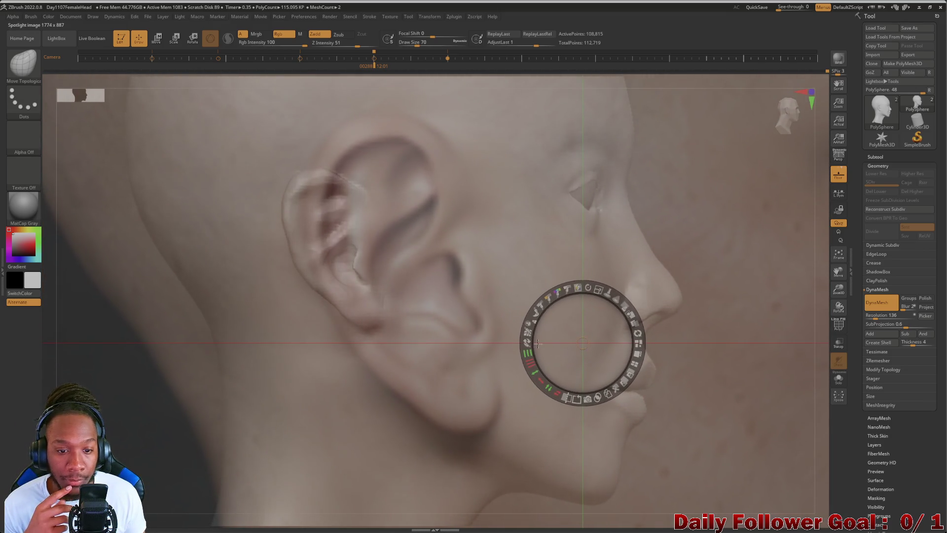
pyautogui.hotkey('shift', 'z')
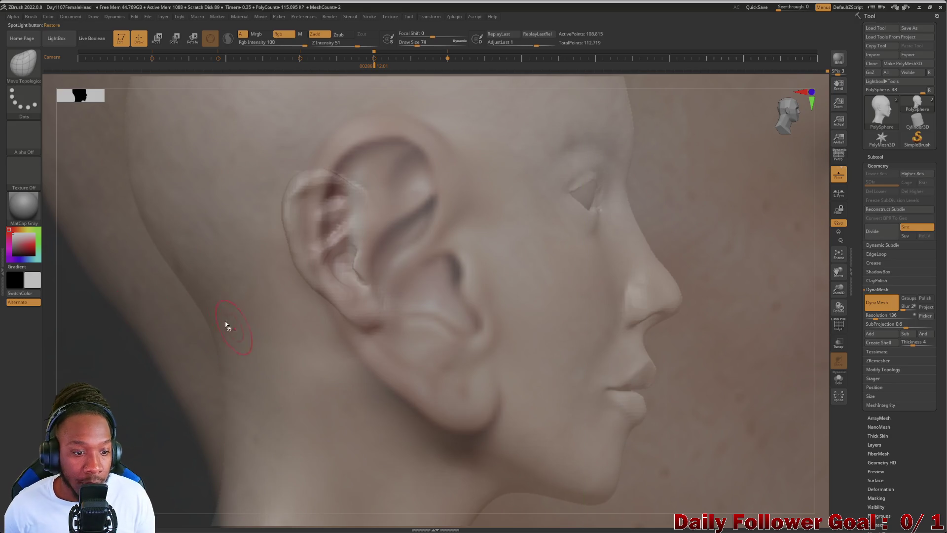
# Turn the ear to match the reference, store a timeline camera key, and return to side profile
pyautogui.moveTo(134, 336)
pyautogui.mouseDown()
pyautogui.moveTo(141, 355)
pyautogui.moveTo(153, 356)
pyautogui.mouseUp()
pyautogui.moveTo(169, 309)
pyautogui.mouseDown()
pyautogui.moveTo(127, 345)
pyautogui.moveTo(128, 334)
pyautogui.moveTo(138, 360)
pyautogui.mouseUp()
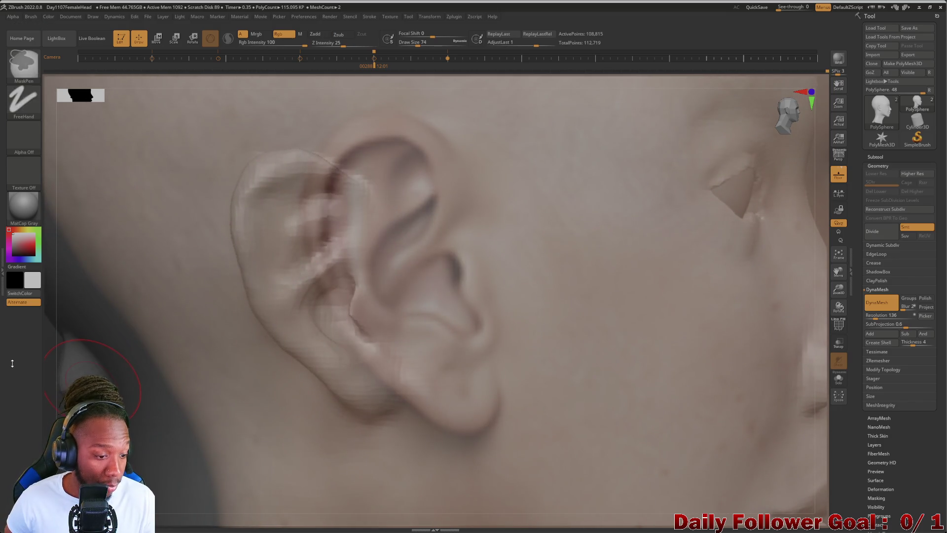
pyautogui.moveTo(101, 425); pyautogui.dragTo(111, 391)
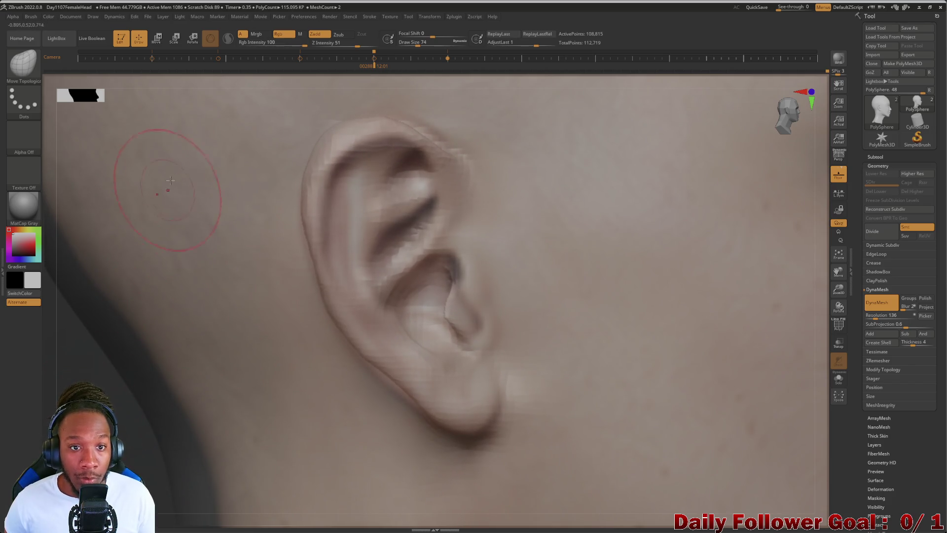
pyautogui.click(522, 58)
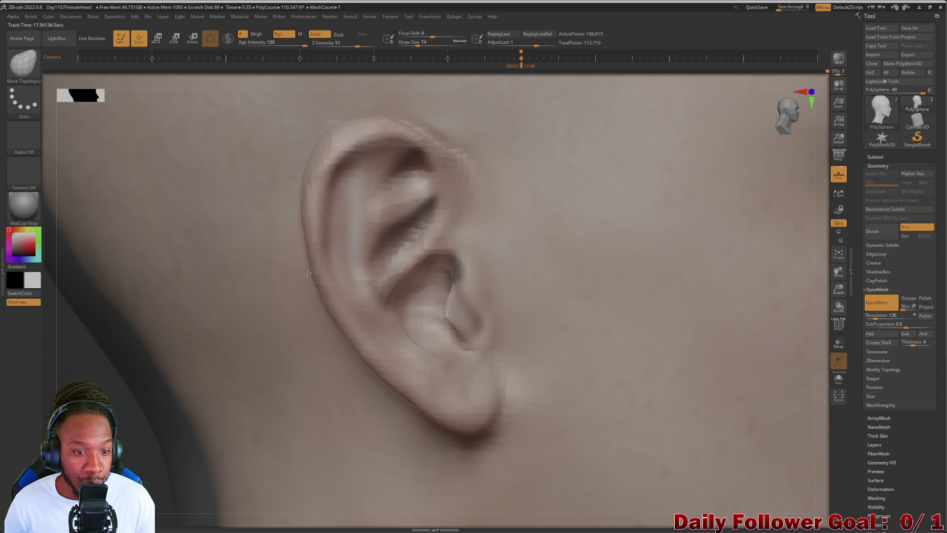
pyautogui.press('[')
pyautogui.press('[')
pyautogui.press('[')
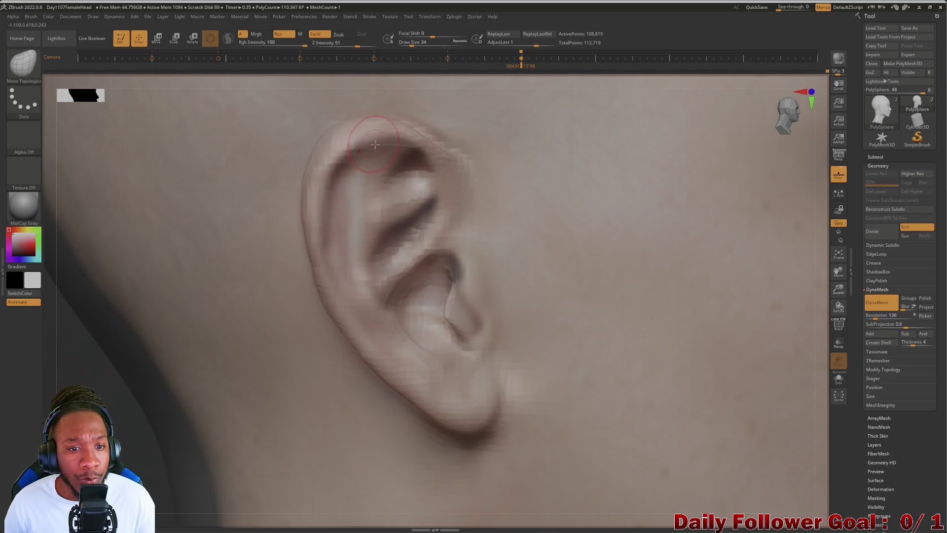
pyautogui.press(']')
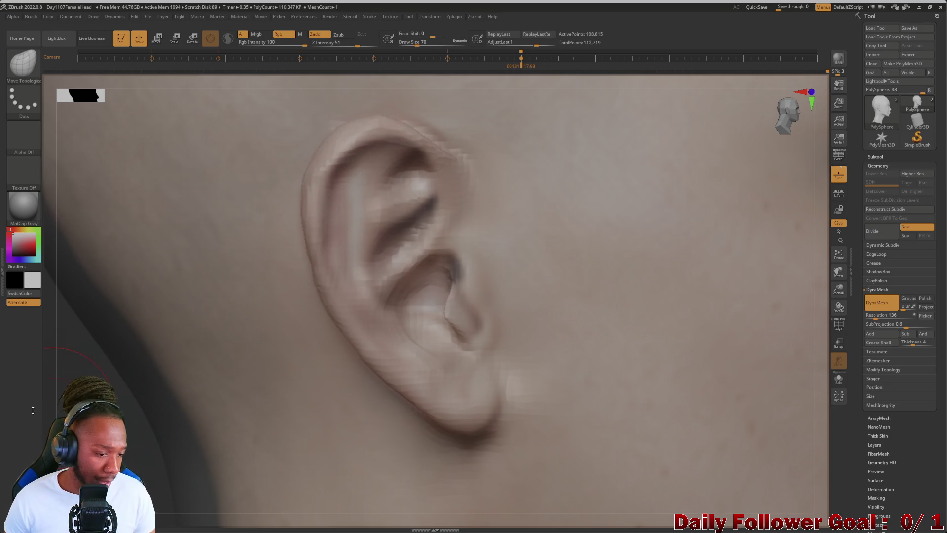
pyautogui.keyDown('alt'); pyautogui.moveTo(103, 429); pyautogui.dragTo(59, 345); pyautogui.keyUp('alt')
pyautogui.press('shift')
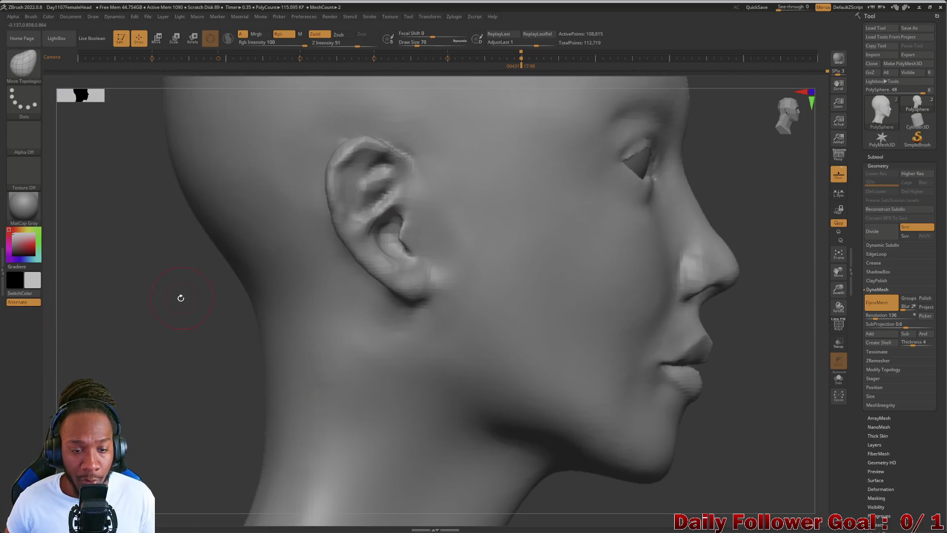
# Mask the head from temple to neck behind the ear, restoring the mask after clearing it
pyautogui.moveTo(181, 298)
pyautogui.keyDown('alt'); pyautogui.mouseDown()
pyautogui.moveTo(124, 313)
pyautogui.moveTo(282, 201)
pyautogui.mouseUp(); pyautogui.keyUp('alt')
pyautogui.moveTo(448, 157)
pyautogui.keyDown('ctrl'); pyautogui.mouseDown()
pyautogui.moveTo(489, 241)
pyautogui.moveTo(505, 336)
pyautogui.moveTo(473, 419)
pyautogui.moveTo(346, 402)
pyautogui.moveTo(373, 396)
pyautogui.moveTo(345, 390)
pyautogui.moveTo(276, 267)
pyautogui.moveTo(304, 315)
pyautogui.moveTo(299, 241)
pyautogui.moveTo(321, 182)
pyautogui.moveTo(346, 151)
pyautogui.moveTo(439, 153)
pyautogui.moveTo(493, 208)
pyautogui.mouseUp(); pyautogui.keyUp('ctrl')
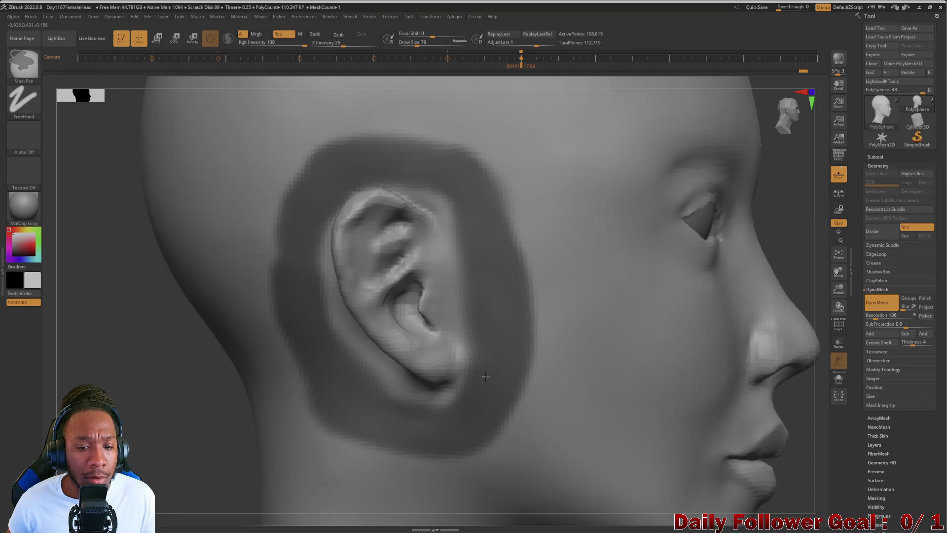
pyautogui.moveTo(523, 176)
pyautogui.keyDown('ctrl'); pyautogui.mouseDown()
pyautogui.moveTo(554, 227)
pyautogui.moveTo(478, 482)
pyautogui.mouseUp(); pyautogui.keyUp('ctrl')
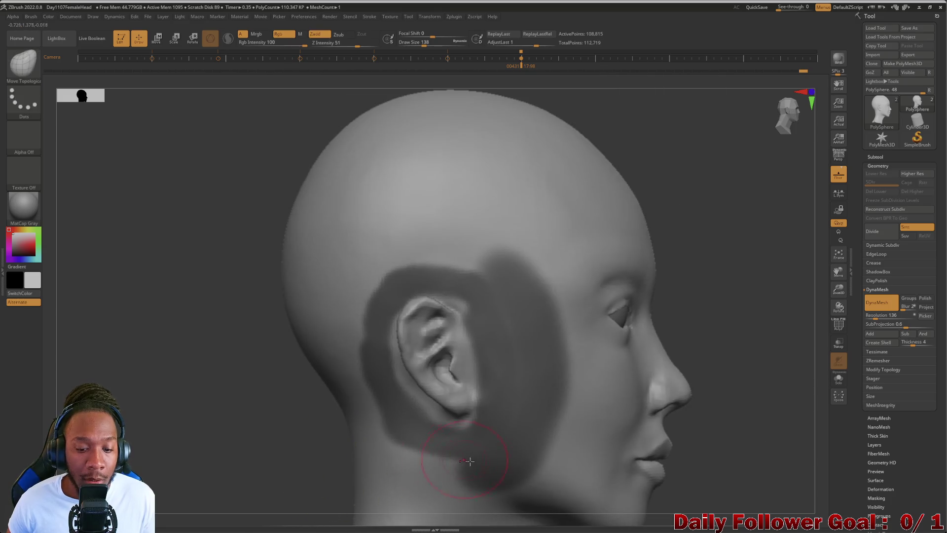
pyautogui.moveTo(359, 412)
pyautogui.keyDown('ctrl'); pyautogui.mouseDown()
pyautogui.moveTo(486, 477)
pyautogui.moveTo(348, 377)
pyautogui.moveTo(371, 412)
pyautogui.mouseUp(); pyautogui.keyUp('ctrl')
pyautogui.keyDown('ctrl'); pyautogui.moveTo(353, 334); pyautogui.dragTo(356, 303); pyautogui.keyUp('ctrl')
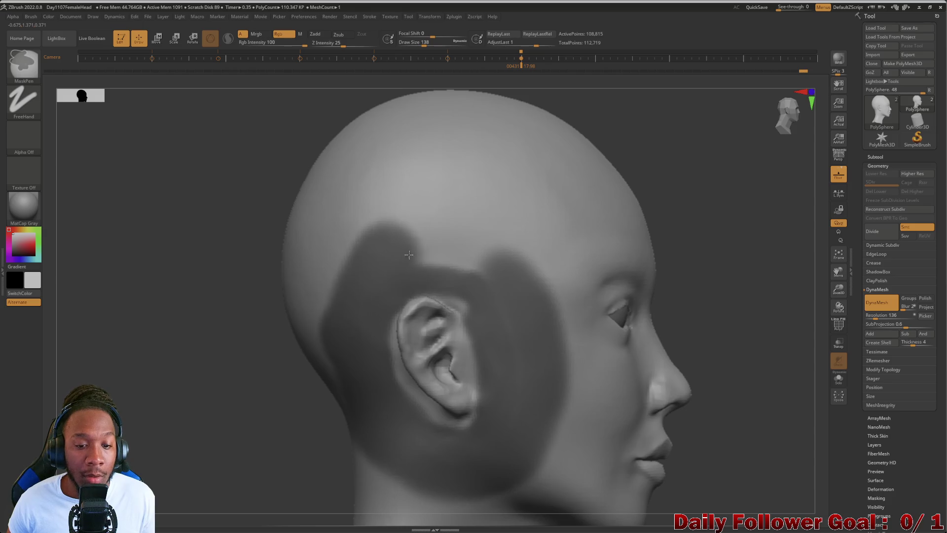
pyautogui.keyDown('ctrl'); pyautogui.moveTo(405, 256); pyautogui.dragTo(444, 254); pyautogui.keyUp('ctrl')
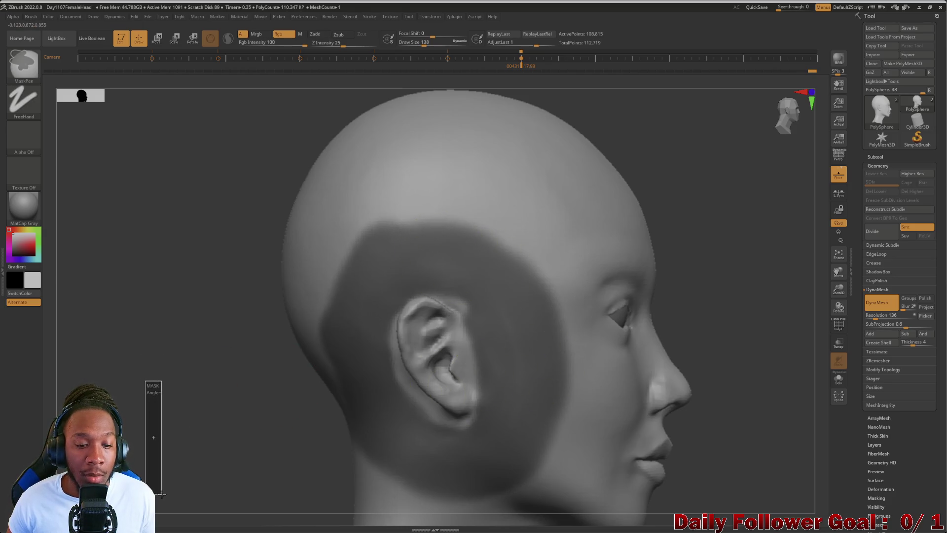
pyautogui.keyDown('ctrl'); pyautogui.moveTo(162, 495); pyautogui.dragTo(173, 517); pyautogui.keyUp('ctrl')
pyautogui.hotkey('ctrl', 'z')
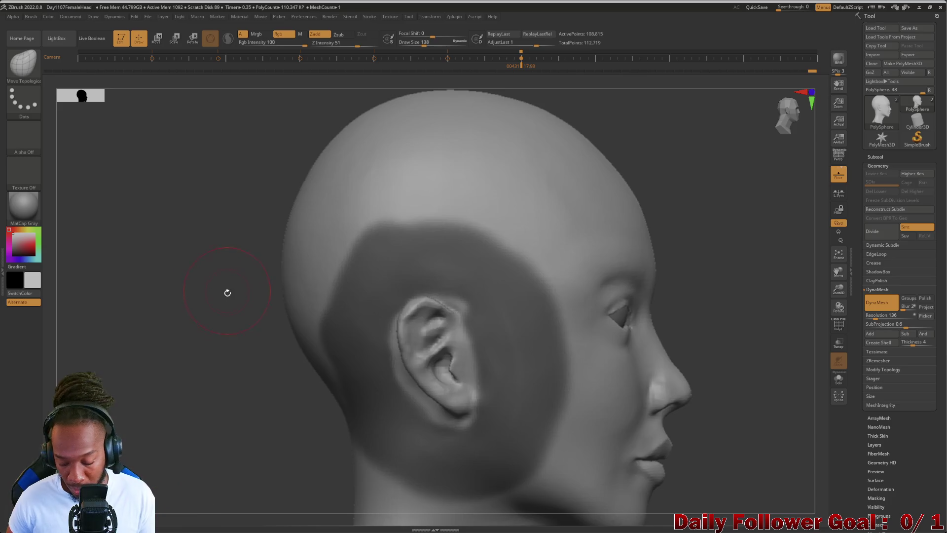
# Extend the mask from the cheek toward the earlobe and along the ear's back edge
pyautogui.moveTo(193, 280)
pyautogui.keyDown('alt'); pyautogui.mouseDown()
pyautogui.moveTo(101, 292)
pyautogui.moveTo(89, 332)
pyautogui.moveTo(332, 300)
pyautogui.mouseUp(); pyautogui.keyUp('alt')
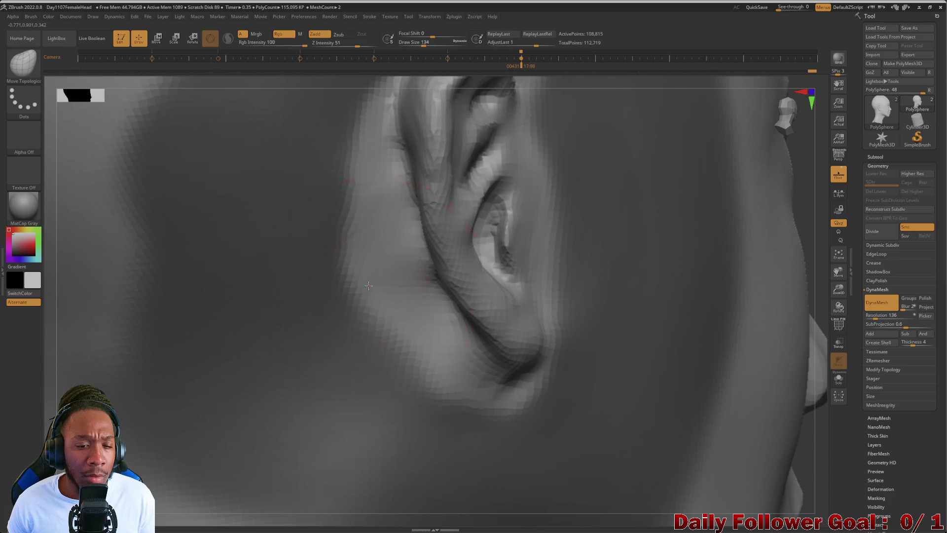
pyautogui.keyDown('ctrl'); pyautogui.moveTo(363, 245); pyautogui.dragTo(456, 398); pyautogui.keyUp('ctrl')
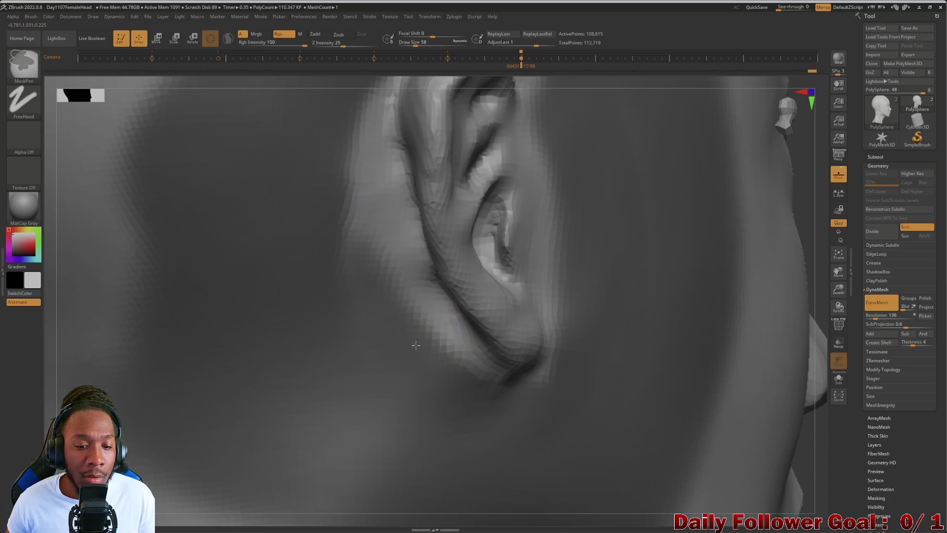
pyautogui.moveTo(562, 173)
pyautogui.keyDown('ctrl'); pyautogui.mouseDown()
pyautogui.moveTo(568, 276)
pyautogui.moveTo(557, 323)
pyautogui.mouseUp(); pyautogui.keyUp('ctrl')
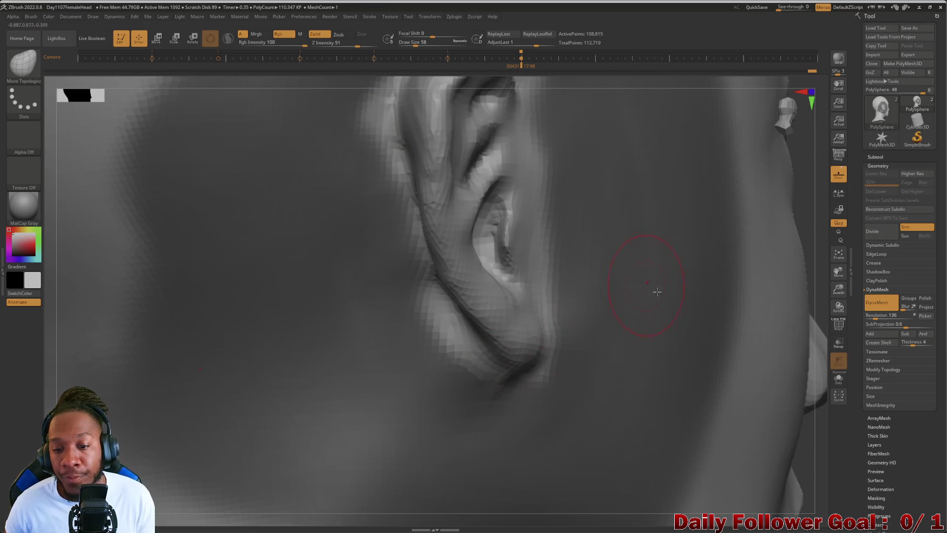
pyautogui.moveTo(53, 317); pyautogui.dragTo(353, 334)
pyautogui.press('ctrl')
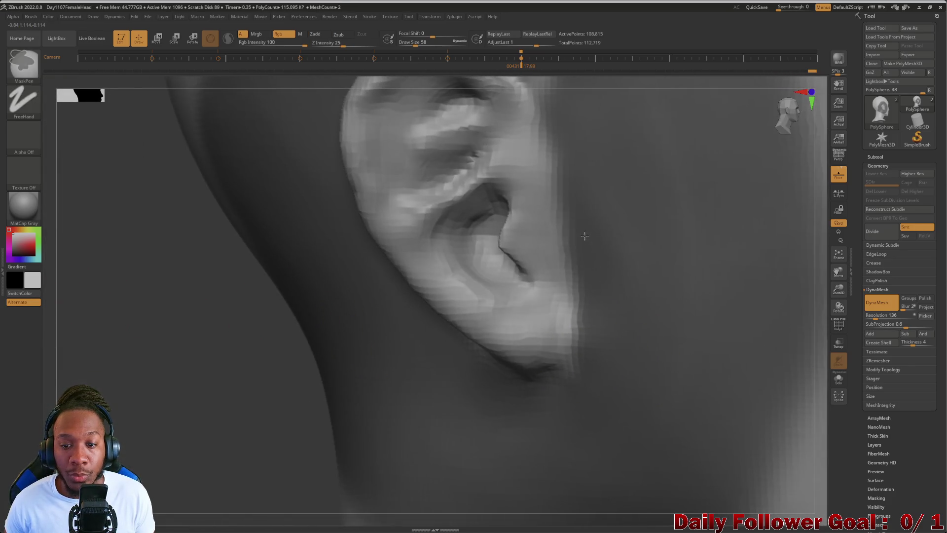
pyautogui.moveTo(182, 419)
pyautogui.mouseDown()
pyautogui.moveTo(202, 331)
pyautogui.moveTo(211, 442)
pyautogui.mouseUp()
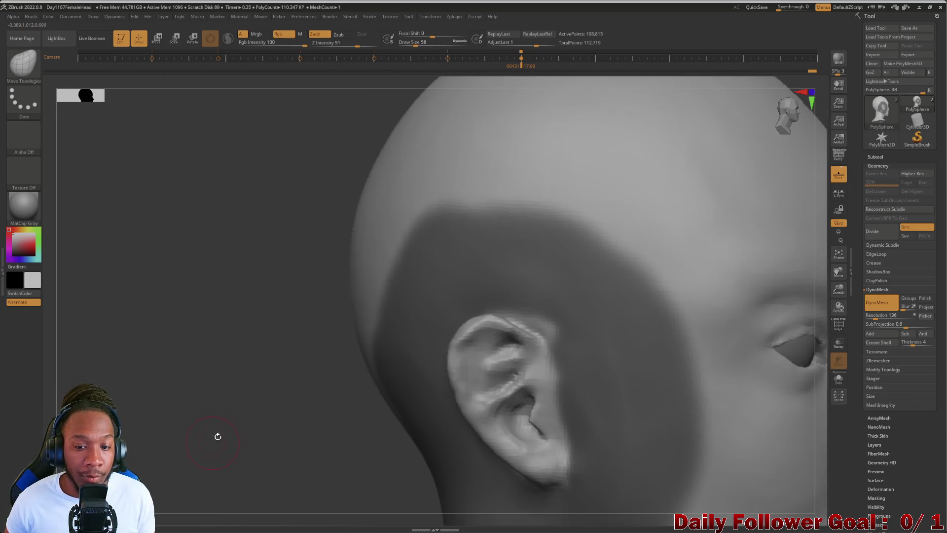
pyautogui.press('ctrl')
pyautogui.moveTo(315, 350)
pyautogui.mouseDown()
pyautogui.moveTo(220, 378)
pyautogui.moveTo(167, 480)
pyautogui.mouseUp()
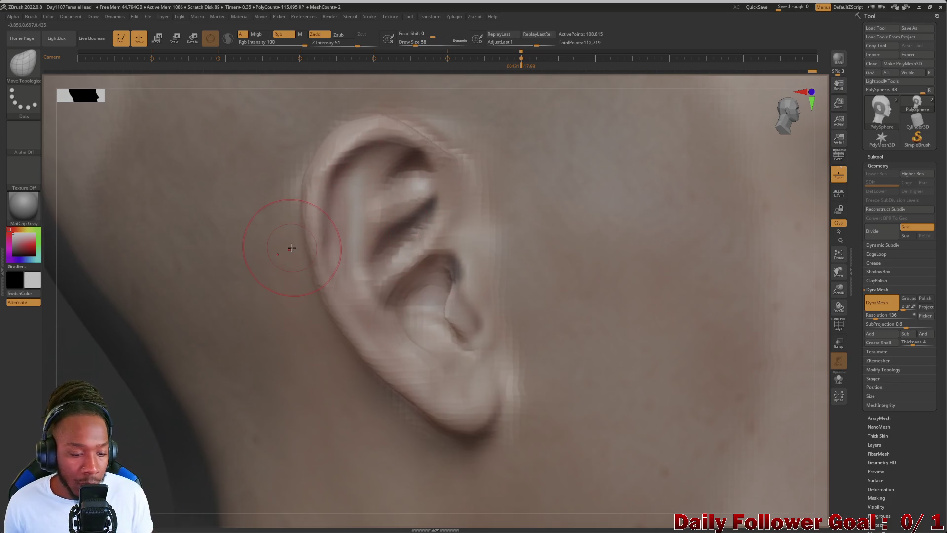
# Soften the inner ear crease and sculpt the rim with a smaller ClayBuildup brush, then use grey matcap
pyautogui.press('shift')
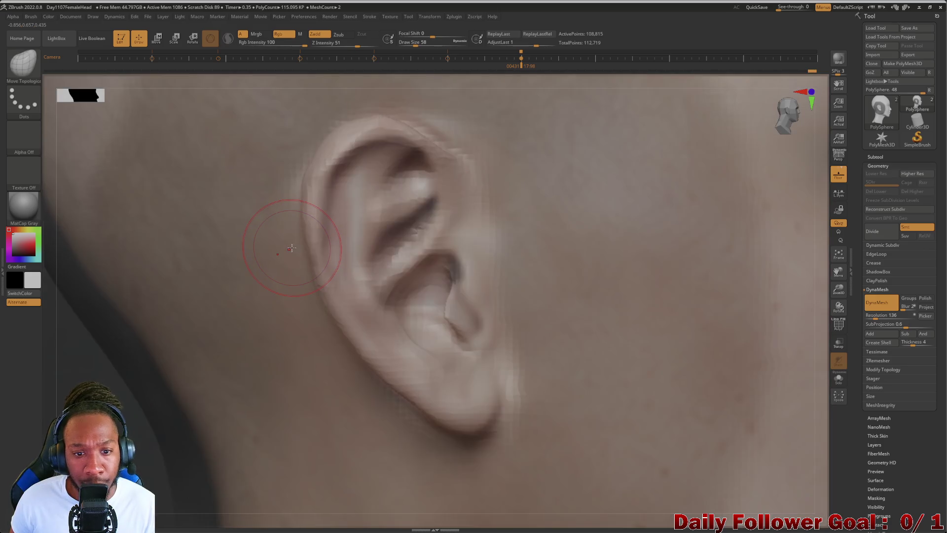
pyautogui.click(23, 63)
pyautogui.click(109, 73)
pyautogui.press('[')
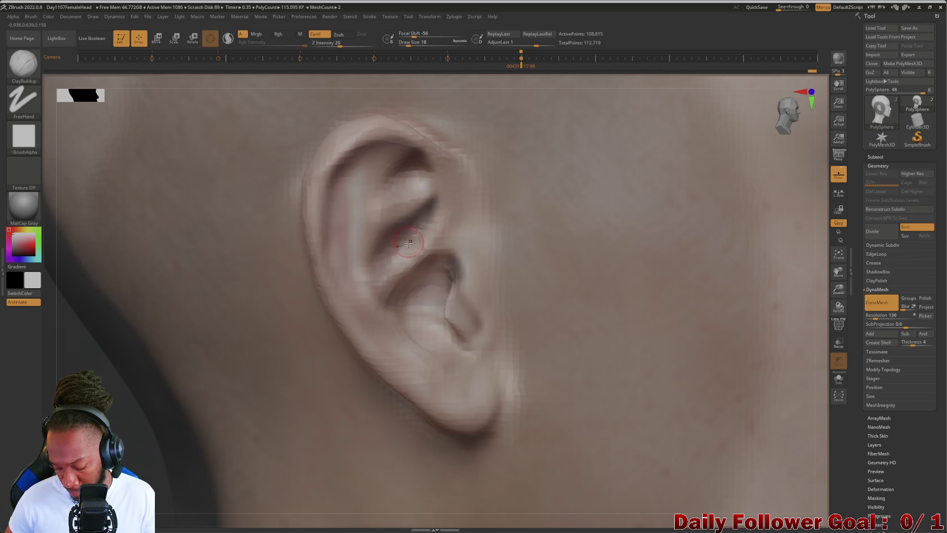
pyautogui.keyDown('shift'); pyautogui.moveTo(412, 241); pyautogui.dragTo(426, 219); pyautogui.keyUp('shift')
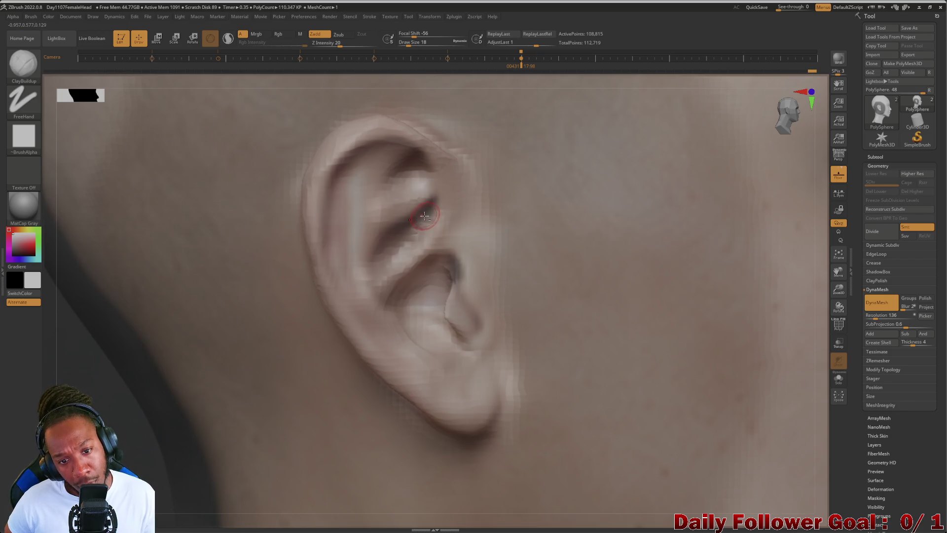
pyautogui.moveTo(396, 245); pyautogui.dragTo(429, 206)
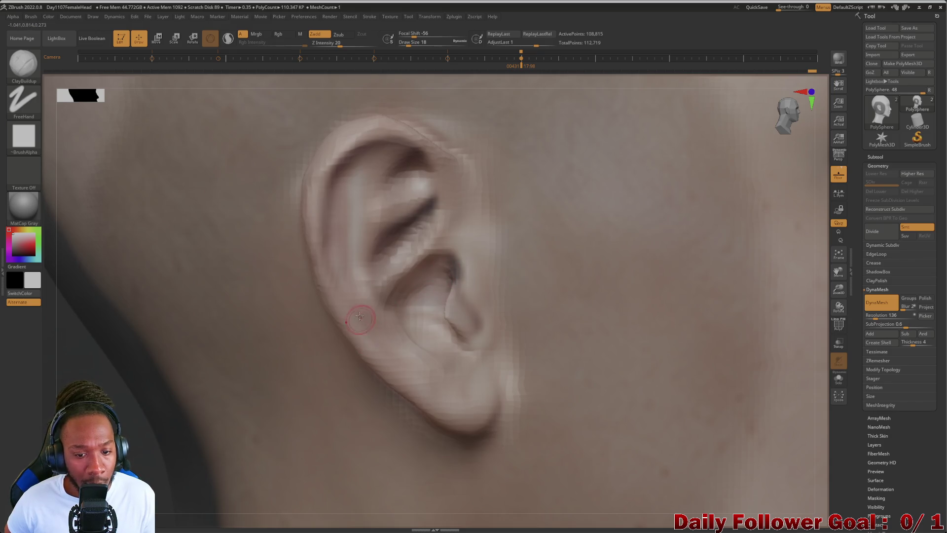
pyautogui.moveTo(380, 318)
pyautogui.mouseDown()
pyautogui.moveTo(398, 326)
pyautogui.moveTo(384, 302)
pyautogui.mouseUp()
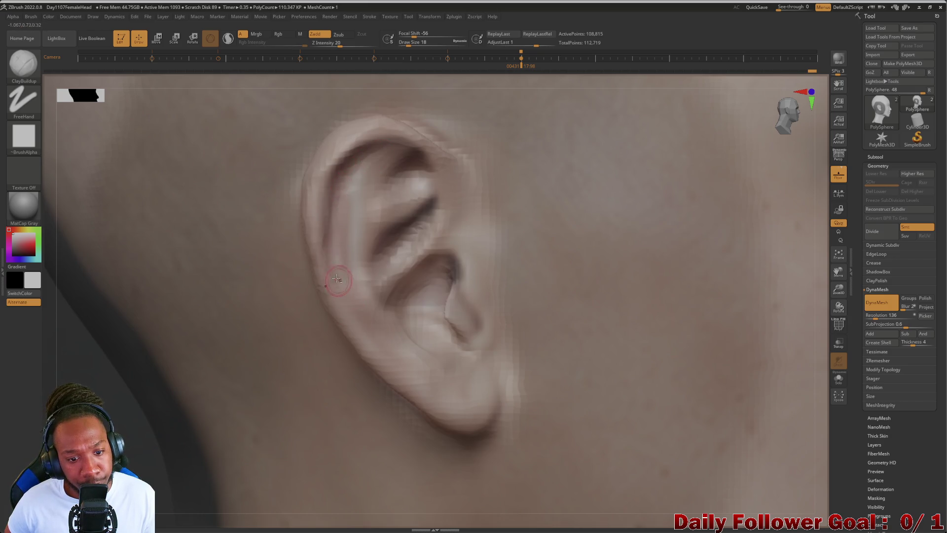
pyautogui.moveTo(417, 368); pyautogui.dragTo(306, 286)
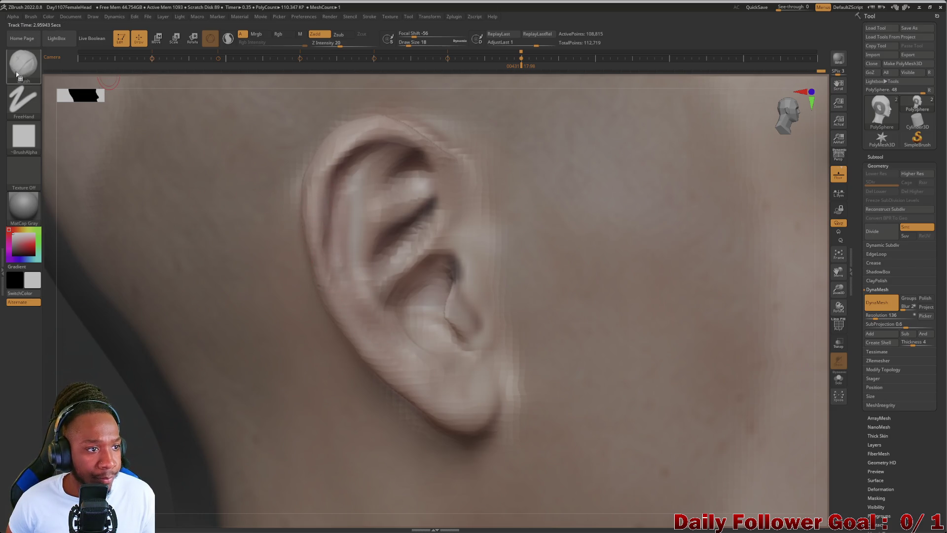
pyautogui.click(44, 184)
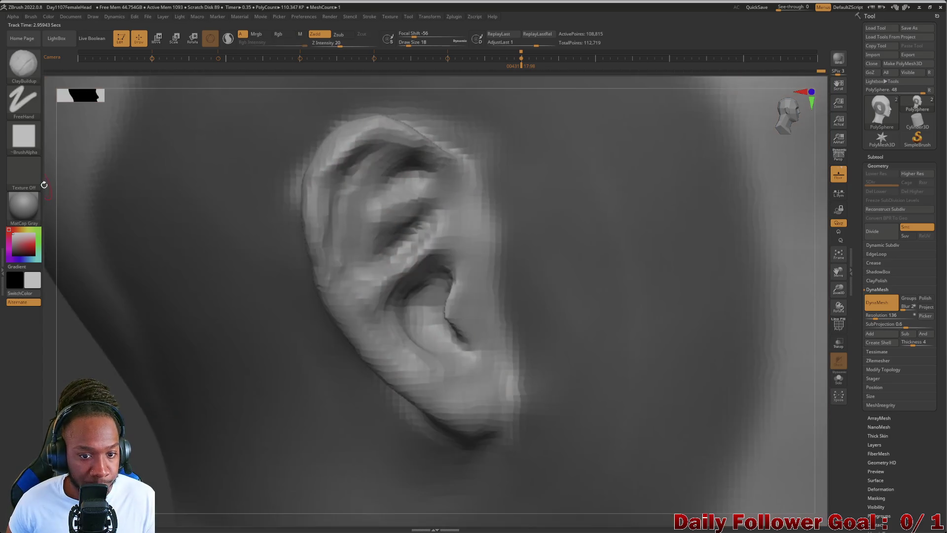
# Add ClayBuildup detail along the ear rim, antihelix and concha
pyautogui.moveTo(58, 380); pyautogui.dragTo(200, 315)
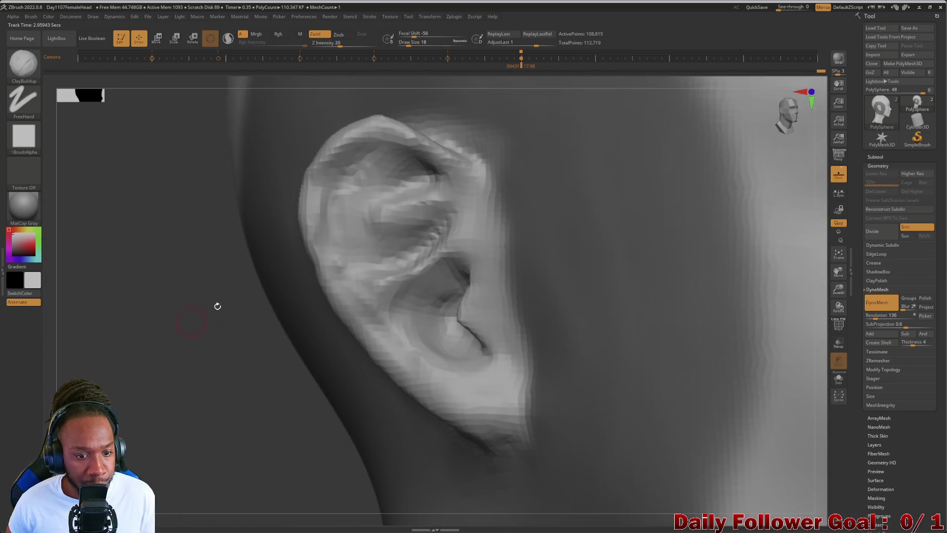
pyautogui.moveTo(316, 265)
pyautogui.mouseDown()
pyautogui.moveTo(345, 272)
pyautogui.moveTo(353, 261)
pyautogui.moveTo(390, 328)
pyautogui.mouseUp()
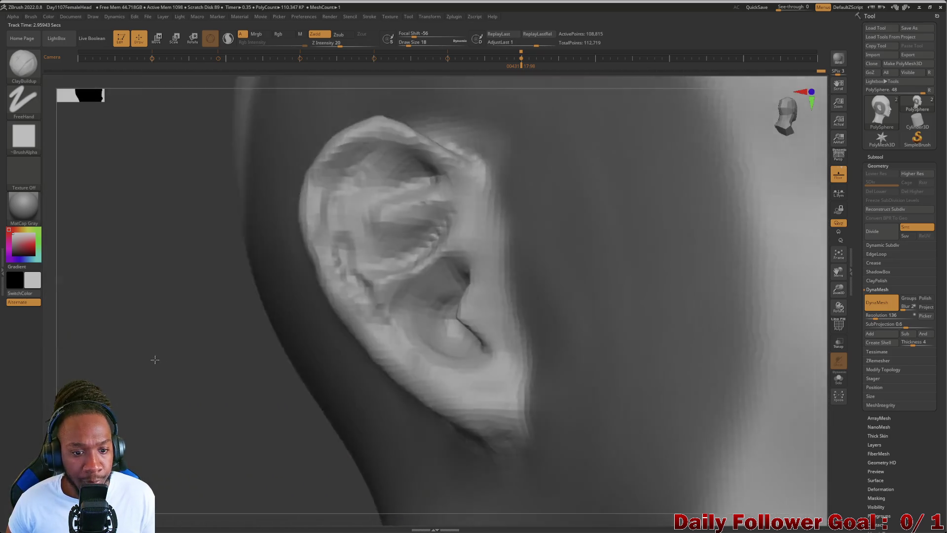
pyautogui.moveTo(155, 359); pyautogui.dragTo(363, 309)
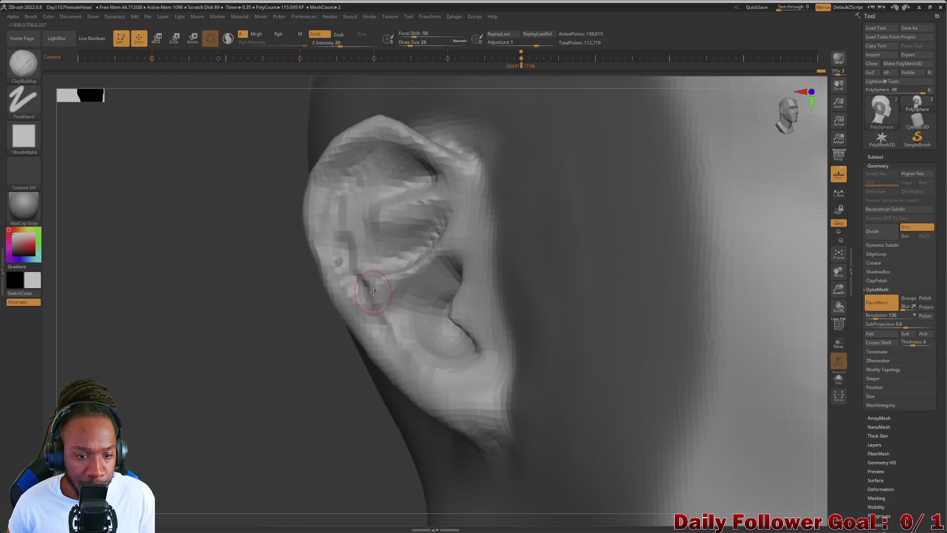
pyautogui.moveTo(361, 273)
pyautogui.mouseDown()
pyautogui.moveTo(412, 341)
pyautogui.moveTo(404, 350)
pyautogui.moveTo(371, 308)
pyautogui.mouseUp()
pyautogui.moveTo(408, 353)
pyautogui.mouseDown()
pyautogui.moveTo(345, 232)
pyautogui.moveTo(392, 190)
pyautogui.mouseUp()
pyautogui.moveTo(173, 353)
pyautogui.mouseDown()
pyautogui.moveTo(164, 369)
pyautogui.moveTo(167, 359)
pyautogui.moveTo(142, 364)
pyautogui.moveTo(175, 385)
pyautogui.moveTo(157, 386)
pyautogui.mouseUp()
# Switch to a smaller Inflat brush and smooth the upper ear, lower concha and lobe
pyautogui.click(24, 63)
pyautogui.click(188, 143)
pyautogui.moveTo(188, 143); pyautogui.dragTo(156, 303)
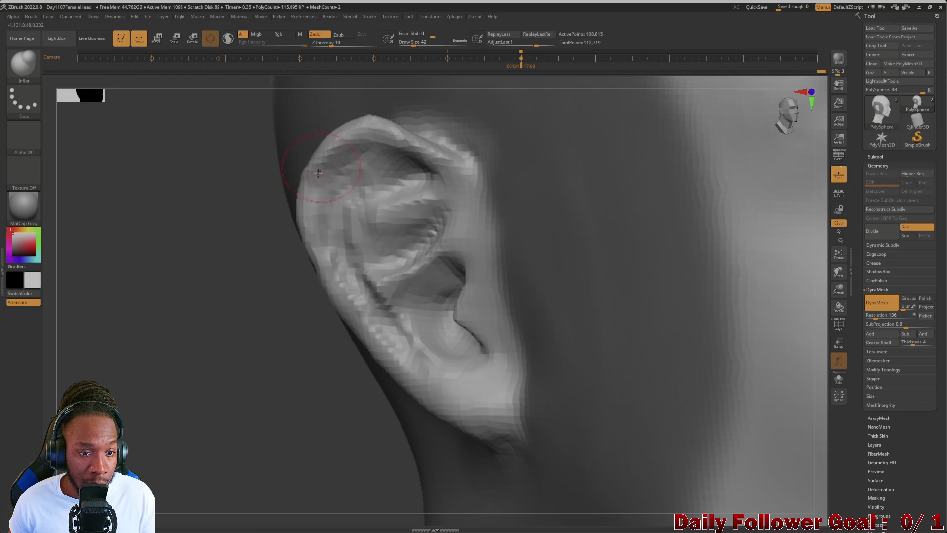
pyautogui.press('[')
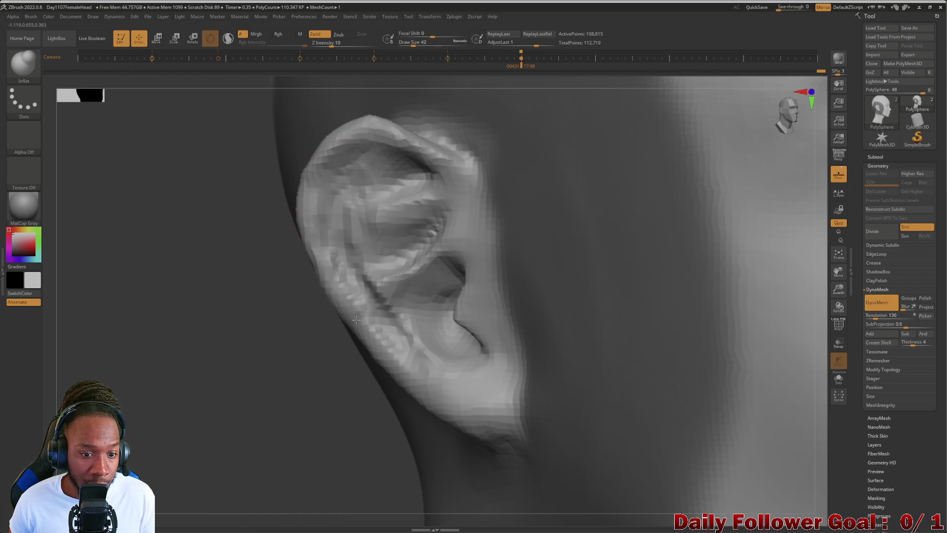
pyautogui.moveTo(267, 365)
pyautogui.mouseDown()
pyautogui.moveTo(155, 387)
pyautogui.moveTo(165, 369)
pyautogui.mouseUp()
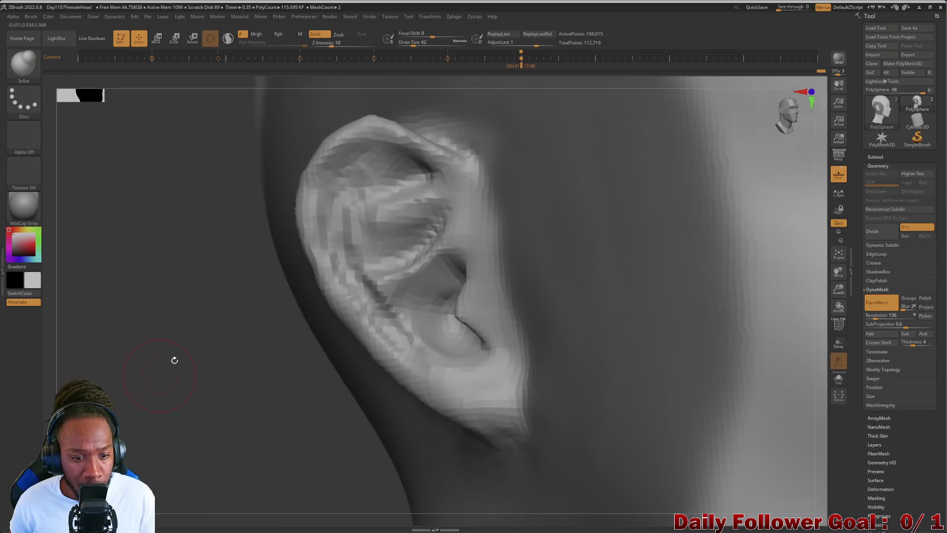
pyautogui.moveTo(368, 168)
pyautogui.keyDown('shift'); pyautogui.mouseDown()
pyautogui.moveTo(365, 178)
pyautogui.moveTo(368, 169)
pyautogui.mouseUp(); pyautogui.keyUp('shift')
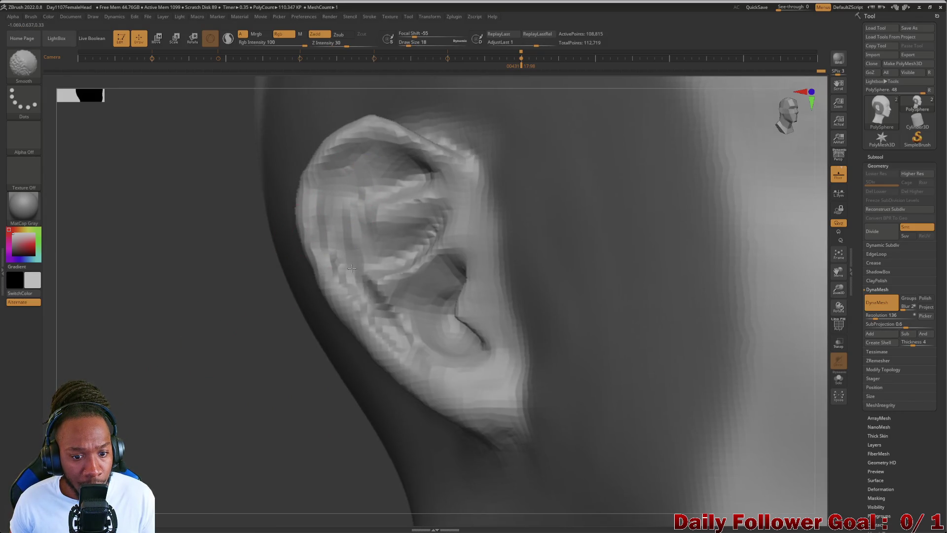
pyautogui.keyDown('shift'); pyautogui.moveTo(381, 307); pyautogui.dragTo(387, 327); pyautogui.keyUp('shift')
pyautogui.moveTo(148, 370); pyautogui.dragTo(182, 361)
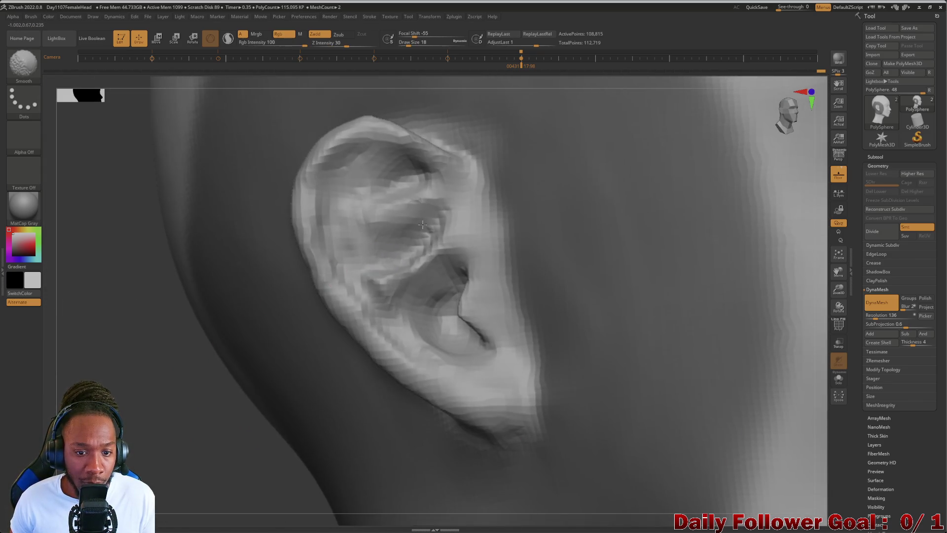
pyautogui.moveTo(282, 329)
pyautogui.mouseDown()
pyautogui.moveTo(122, 419)
pyautogui.moveTo(298, 139)
pyautogui.mouseUp()
# Reshape the upper ear helix with ClayBuildup and soften it
pyautogui.press('b')
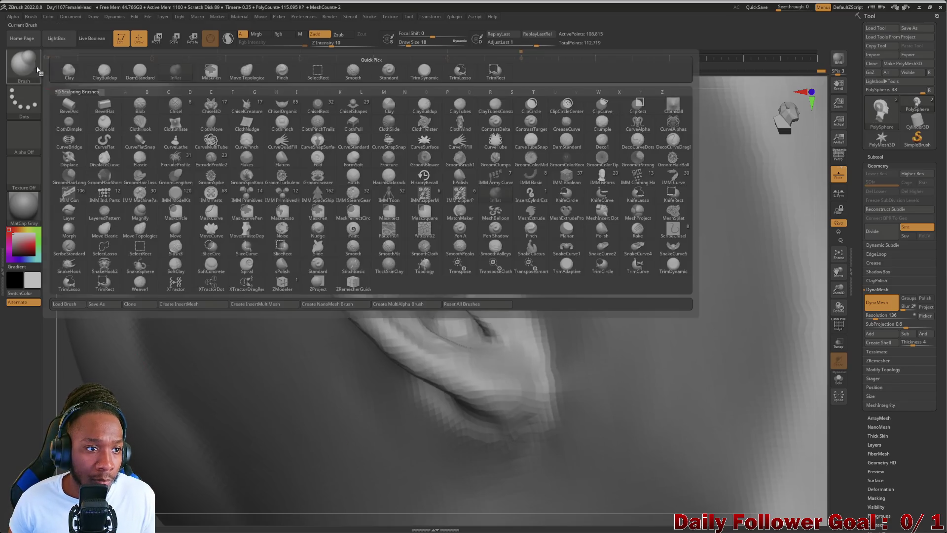
pyautogui.click(122, 82)
pyautogui.moveTo(417, 171)
pyautogui.mouseDown()
pyautogui.moveTo(370, 160)
pyautogui.moveTo(399, 162)
pyautogui.moveTo(425, 185)
pyautogui.moveTo(392, 155)
pyautogui.moveTo(403, 186)
pyautogui.moveTo(389, 158)
pyautogui.moveTo(370, 153)
pyautogui.moveTo(417, 168)
pyautogui.moveTo(372, 154)
pyautogui.mouseUp()
pyautogui.press('shift')
pyautogui.moveTo(56, 395); pyautogui.dragTo(130, 346)
pyautogui.keyDown('shift'); pyautogui.moveTo(349, 156); pyautogui.dragTo(365, 148); pyautogui.keyUp('shift')
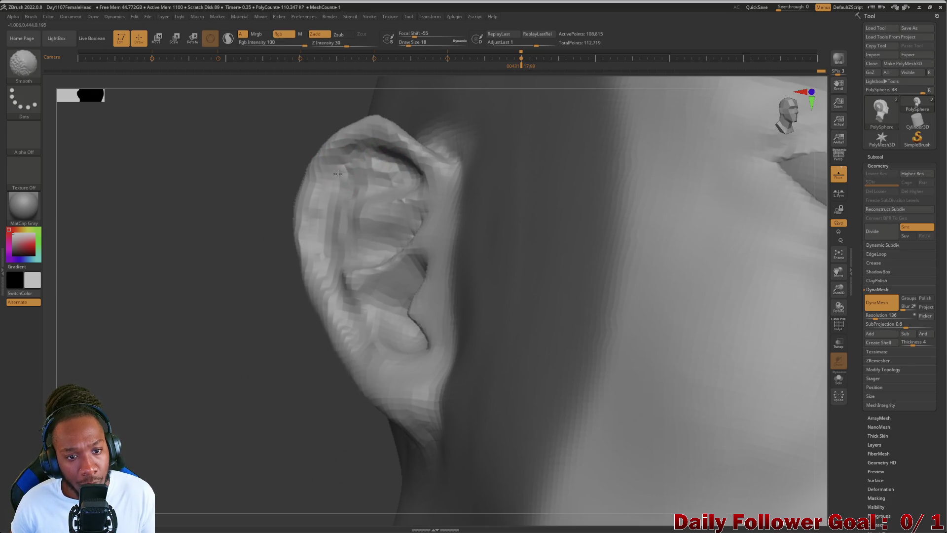
pyautogui.moveTo(268, 232)
pyautogui.mouseDown()
pyautogui.moveTo(155, 312)
pyautogui.moveTo(49, 414)
pyautogui.moveTo(61, 247)
pyautogui.mouseUp()
# Carve DamStandard creases along the upper ear rim and inner helix, then enable the skin-toned render
pyautogui.press('b')
pyautogui.press('d')
pyautogui.press('s')
pyautogui.moveTo(419, 178)
pyautogui.mouseDown()
pyautogui.moveTo(382, 165)
pyautogui.moveTo(346, 171)
pyautogui.moveTo(338, 211)
pyautogui.mouseUp()
pyautogui.press(']')
pyautogui.moveTo(351, 170)
pyautogui.mouseDown()
pyautogui.moveTo(338, 209)
pyautogui.moveTo(341, 249)
pyautogui.moveTo(372, 296)
pyautogui.mouseUp()
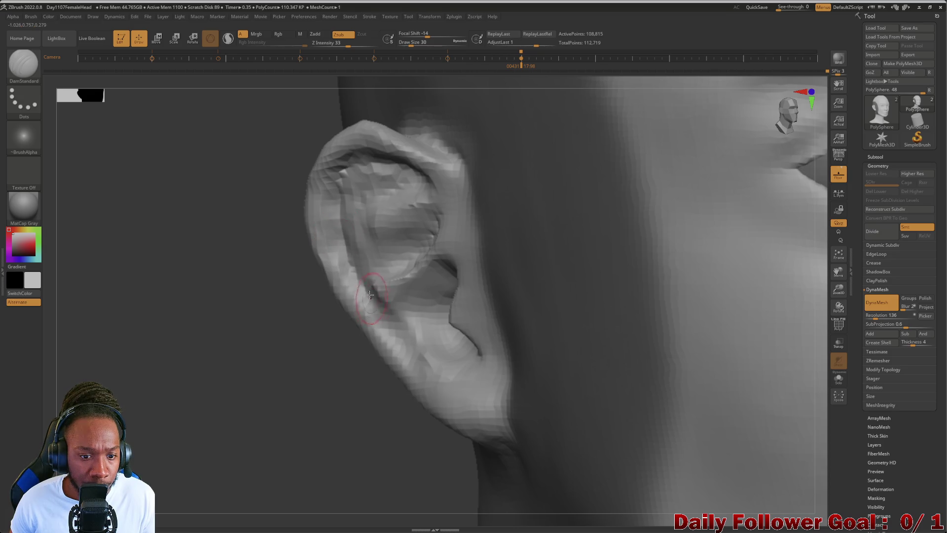
pyautogui.moveTo(232, 341)
pyautogui.mouseDown()
pyautogui.moveTo(200, 372)
pyautogui.moveTo(222, 372)
pyautogui.moveTo(185, 370)
pyautogui.moveTo(211, 353)
pyautogui.moveTo(148, 397)
pyautogui.moveTo(131, 440)
pyautogui.mouseUp()
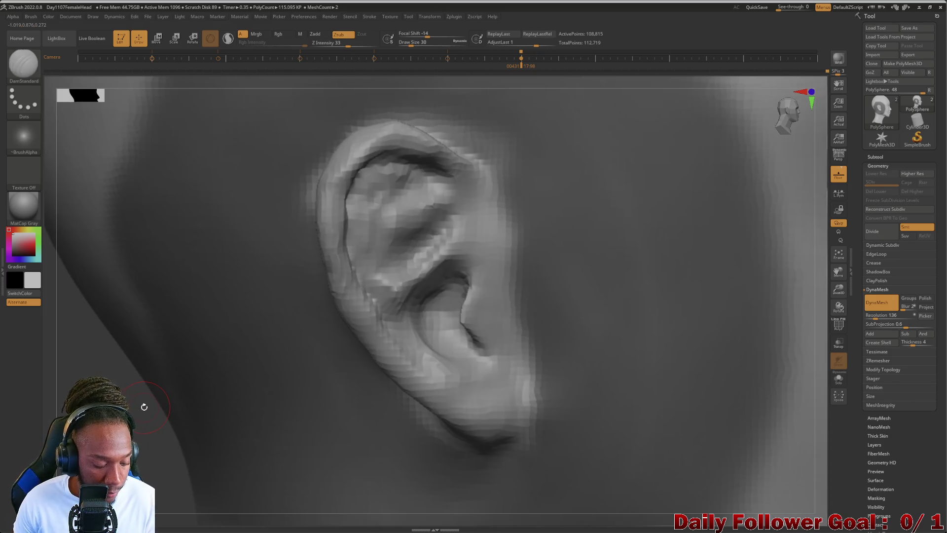
pyautogui.hotkey('shift', 'r')
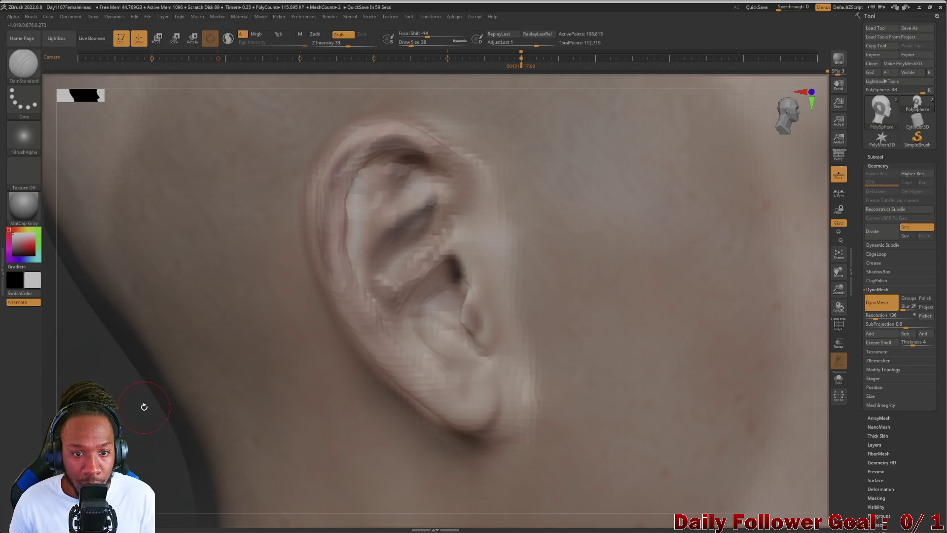
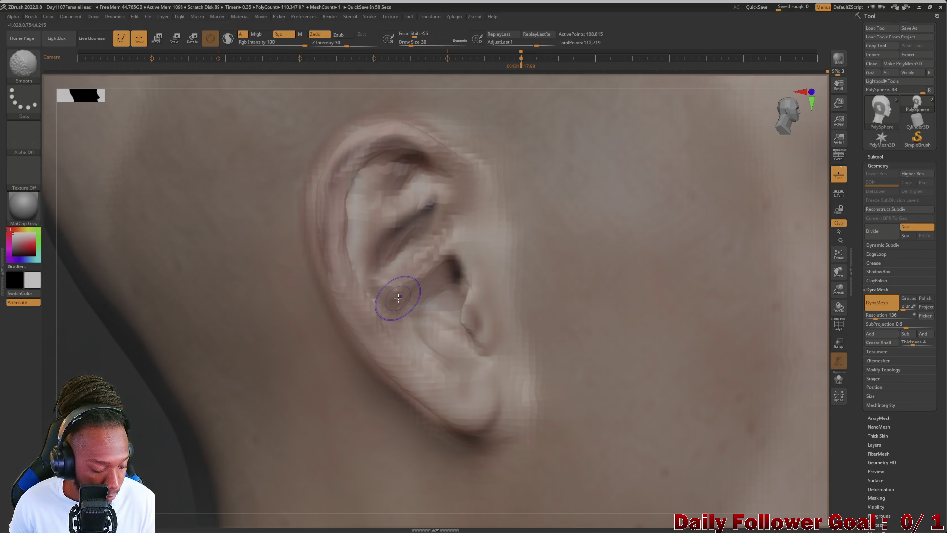
# Hide the skin reference and switch to a smaller ClayBuildup brush for ear detail
pyautogui.hotkey('ctrl', 'z')
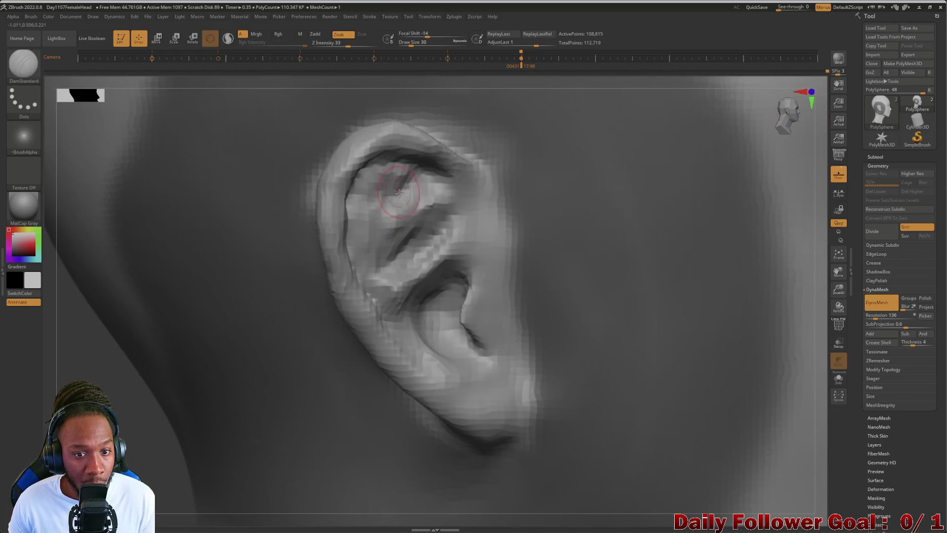
pyautogui.press(']')
pyautogui.press(']')
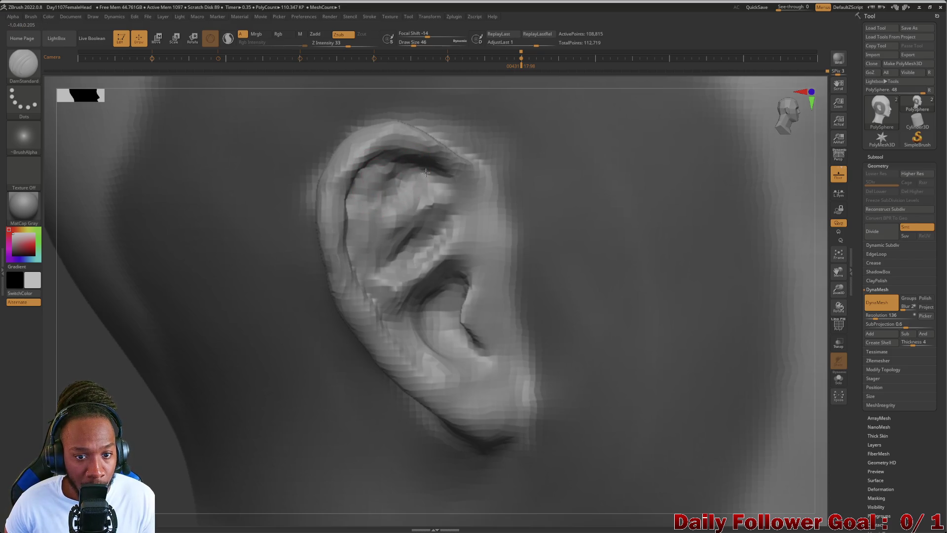
pyautogui.click(23, 63)
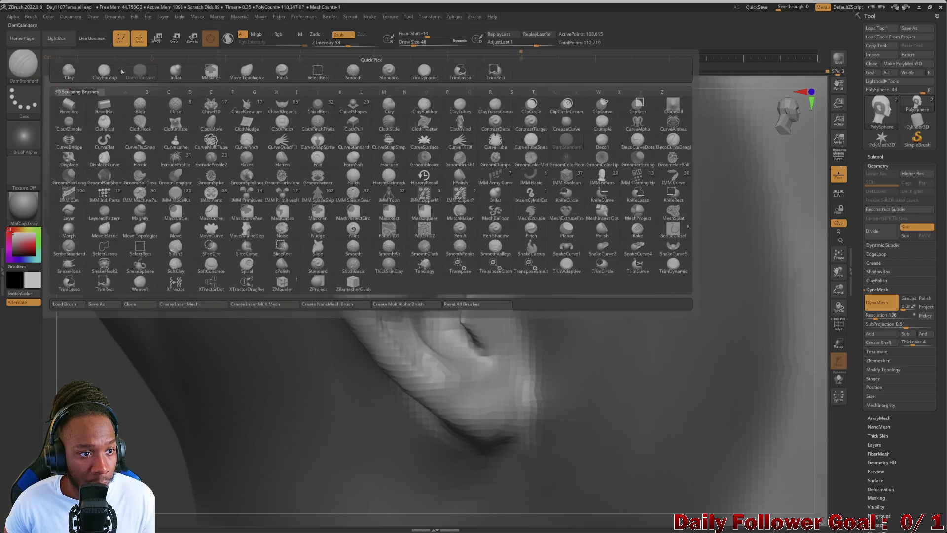
pyautogui.click(103, 72)
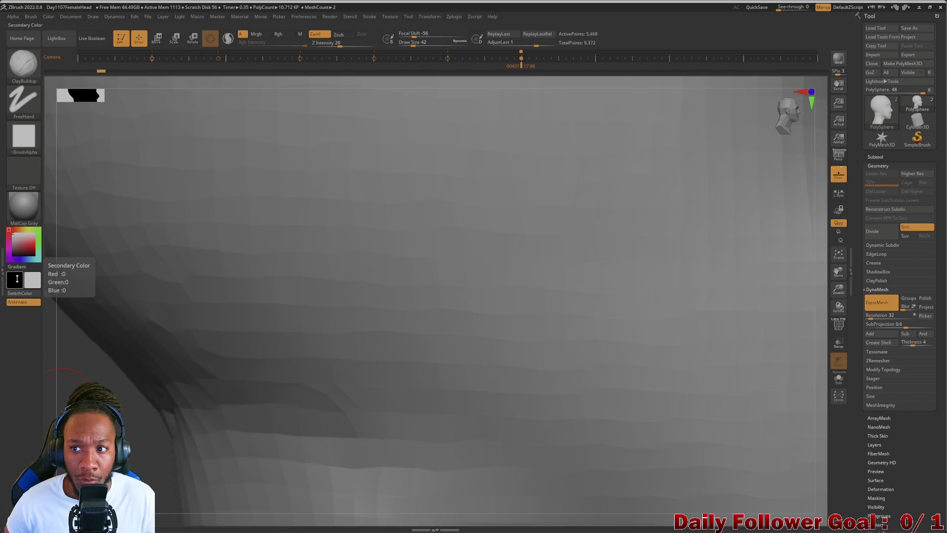
pyautogui.moveTo(103, 70); pyautogui.dragTo(262, 67)
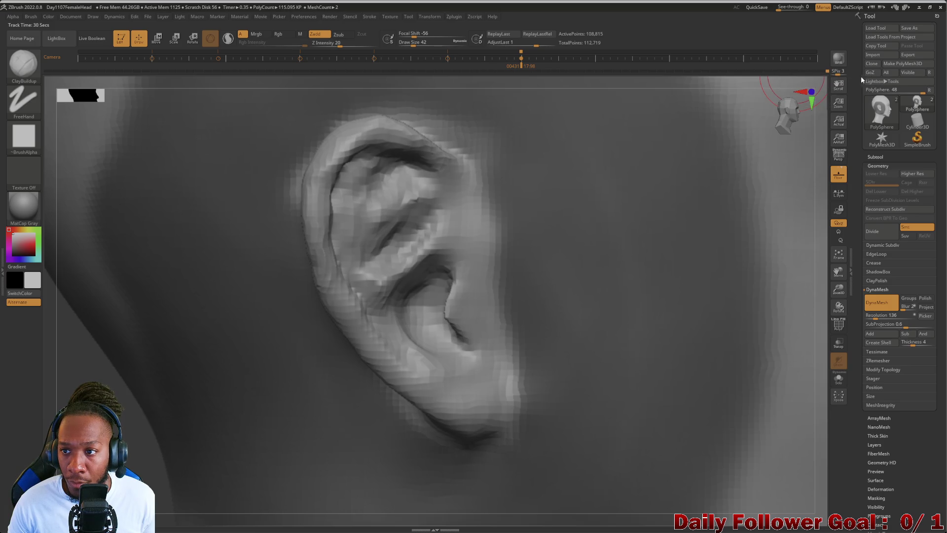
pyautogui.press('[')
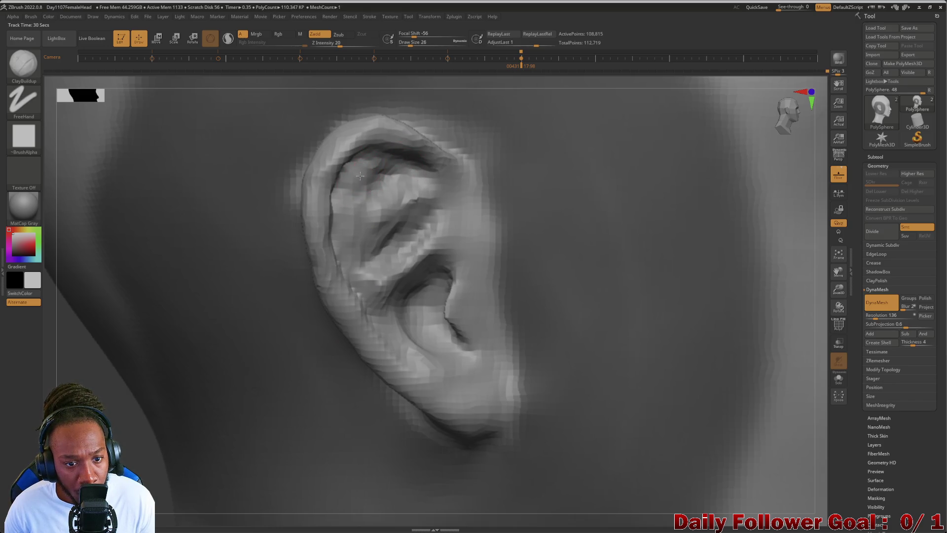
# Carve deeper creases in the inner ear and along the top of the helix
pyautogui.moveTo(360, 230); pyautogui.dragTo(431, 192)
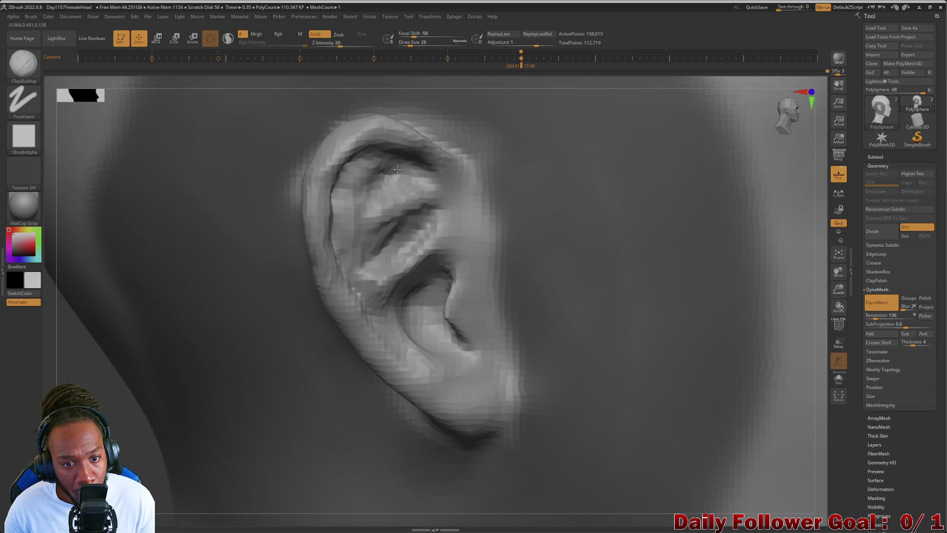
pyautogui.moveTo(362, 175); pyautogui.dragTo(351, 209)
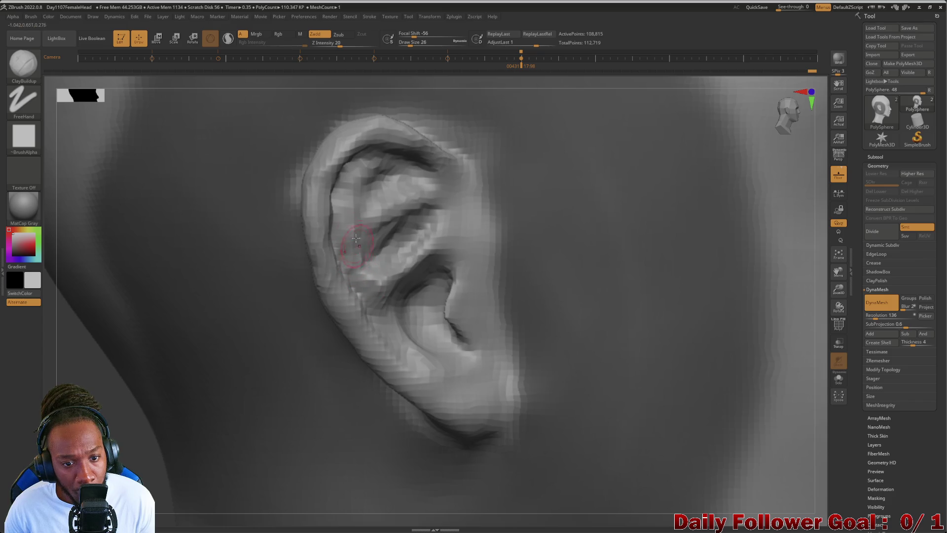
pyautogui.moveTo(370, 158); pyautogui.dragTo(425, 173)
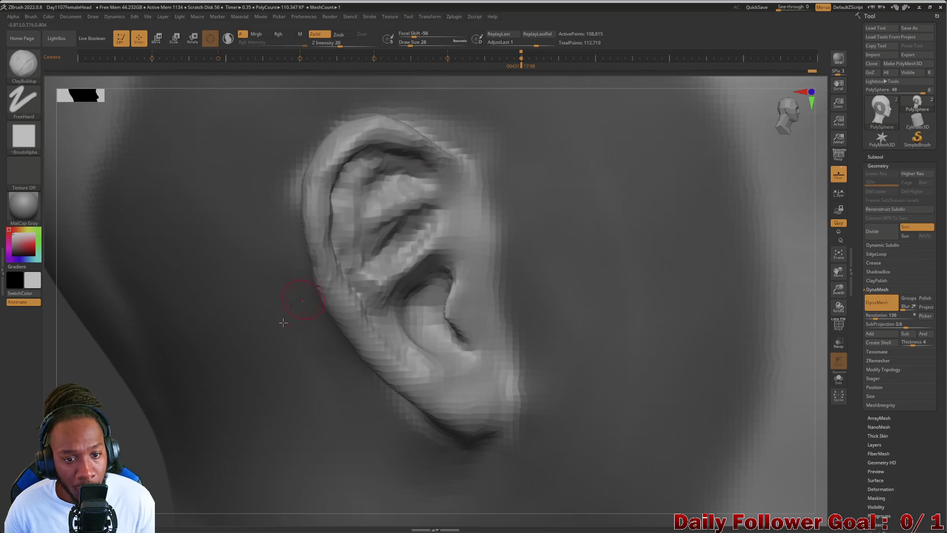
pyautogui.moveTo(113, 415); pyautogui.dragTo(388, 163)
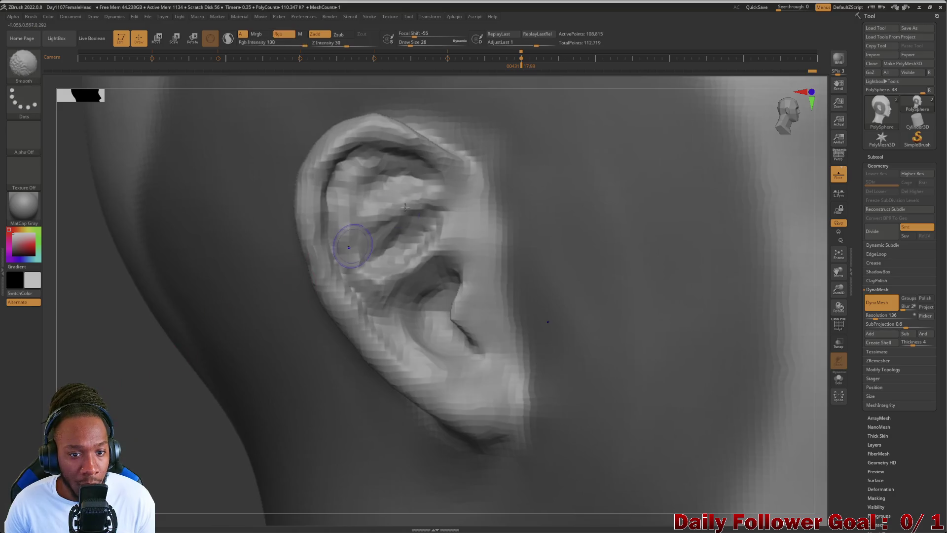
# Shift-smooth the antihelix, the helix rim and the ear's upper inner fold
pyautogui.press('shift')
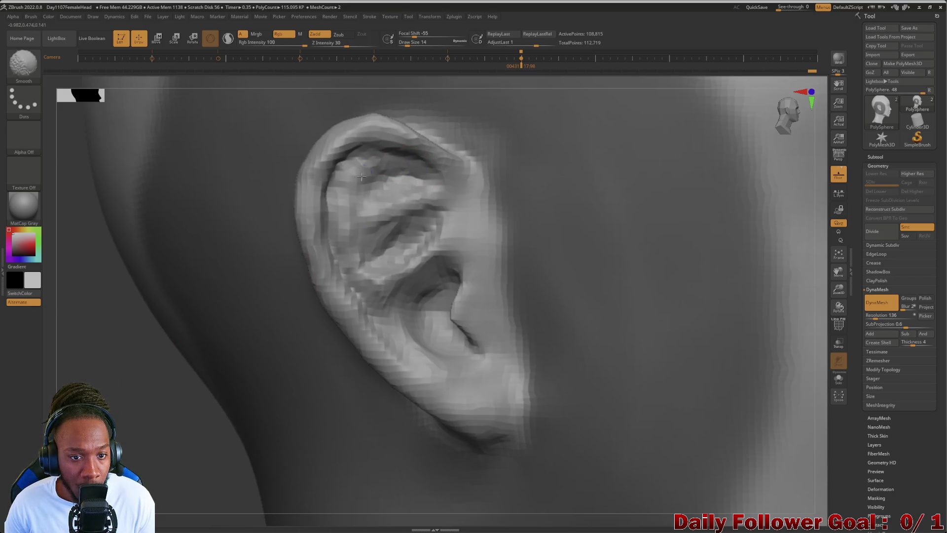
pyautogui.keyDown('shift'); pyautogui.moveTo(340, 206); pyautogui.dragTo(353, 280); pyautogui.keyUp('shift')
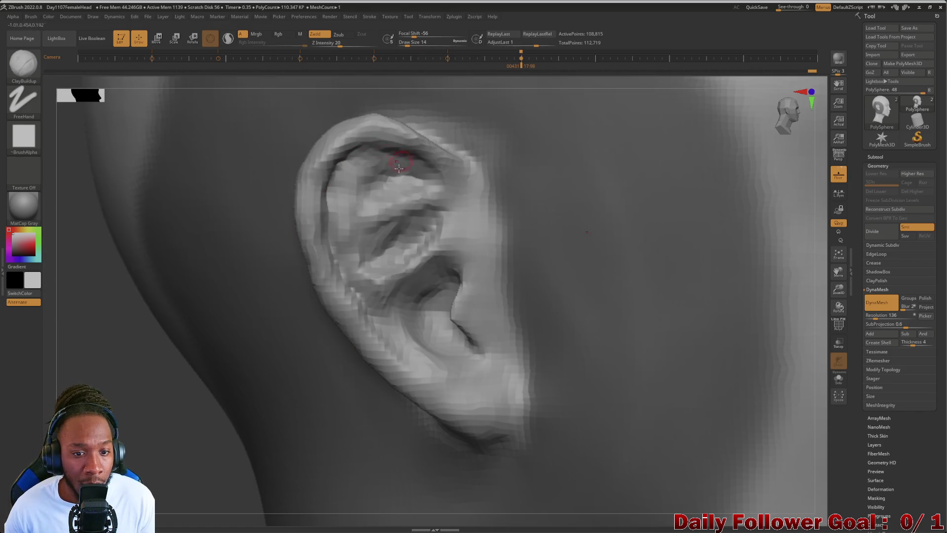
pyautogui.keyDown('shift'); pyautogui.moveTo(391, 184); pyautogui.dragTo(392, 183); pyautogui.keyUp('shift')
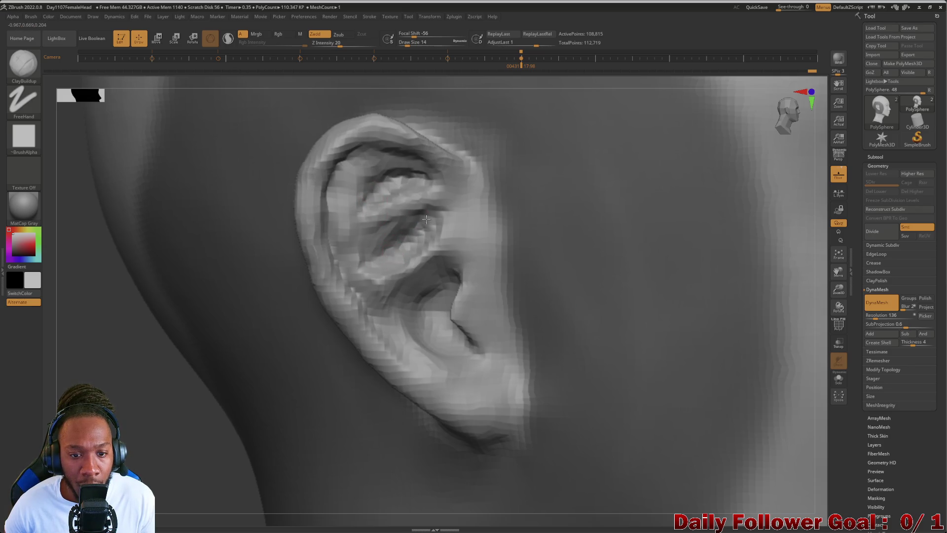
pyautogui.press('shift')
pyautogui.moveTo(426, 179)
pyautogui.keyDown('shift'); pyautogui.mouseDown()
pyautogui.moveTo(392, 170)
pyautogui.moveTo(378, 191)
pyautogui.mouseUp(); pyautogui.keyUp('shift')
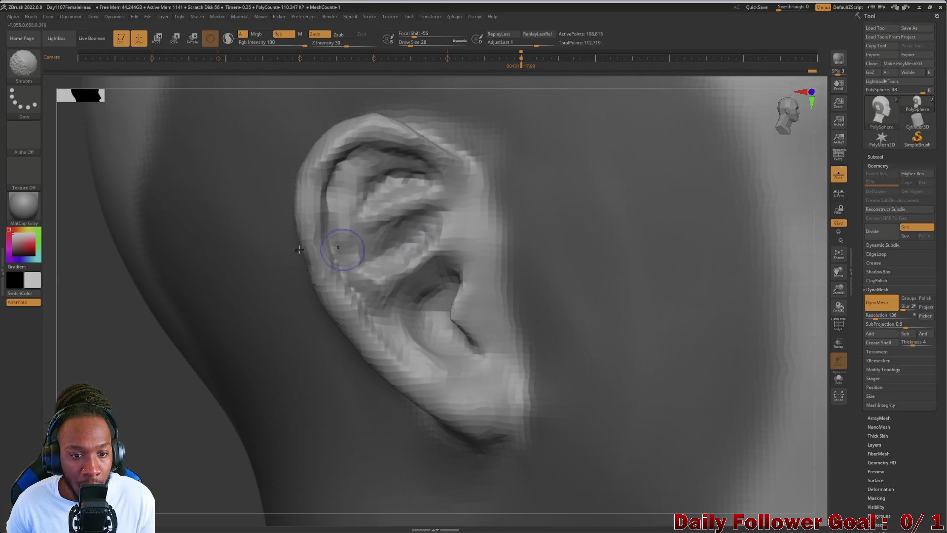
pyautogui.click(27, 66)
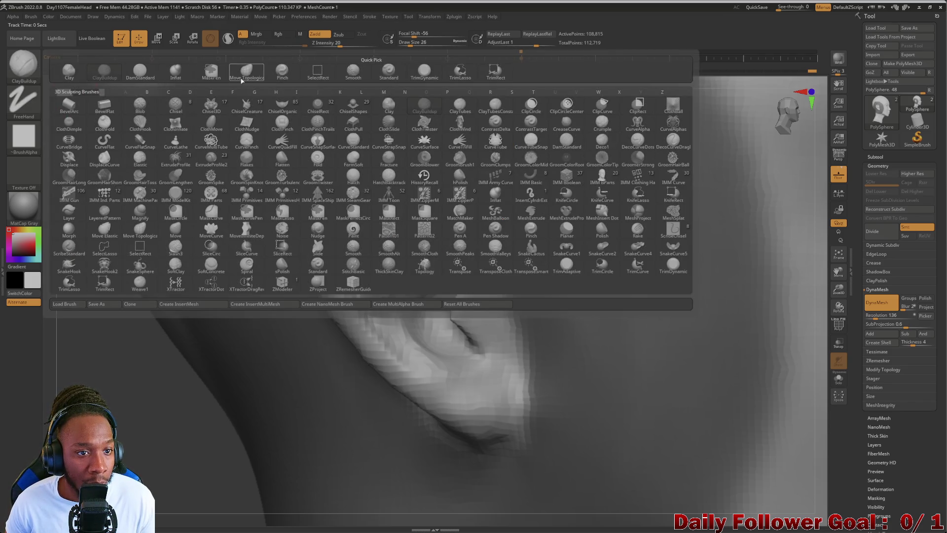
# Push the ear's inner fold into a new shape with the Move Topological brush
pyautogui.click(246, 71)
pyautogui.moveTo(388, 229)
pyautogui.mouseDown()
pyautogui.moveTo(378, 249)
pyautogui.moveTo(390, 256)
pyautogui.moveTo(403, 231)
pyautogui.moveTo(434, 212)
pyautogui.moveTo(412, 222)
pyautogui.moveTo(422, 240)
pyautogui.mouseUp()
pyautogui.moveTo(101, 392)
pyautogui.mouseDown()
pyautogui.moveTo(97, 377)
pyautogui.moveTo(163, 316)
pyautogui.mouseUp()
pyautogui.keyDown('shift'); pyautogui.moveTo(316, 237); pyautogui.dragTo(351, 271); pyautogui.keyUp('shift')
# Smooth the ear's inner surface, upper concha and upper ear surface
pyautogui.moveTo(118, 390); pyautogui.dragTo(187, 316)
pyautogui.moveTo(329, 207)
pyautogui.keyDown('shift'); pyautogui.mouseDown()
pyautogui.moveTo(329, 256)
pyautogui.moveTo(318, 202)
pyautogui.moveTo(321, 237)
pyautogui.moveTo(357, 336)
pyautogui.moveTo(365, 321)
pyautogui.moveTo(359, 343)
pyautogui.mouseUp(); pyautogui.keyUp('shift')
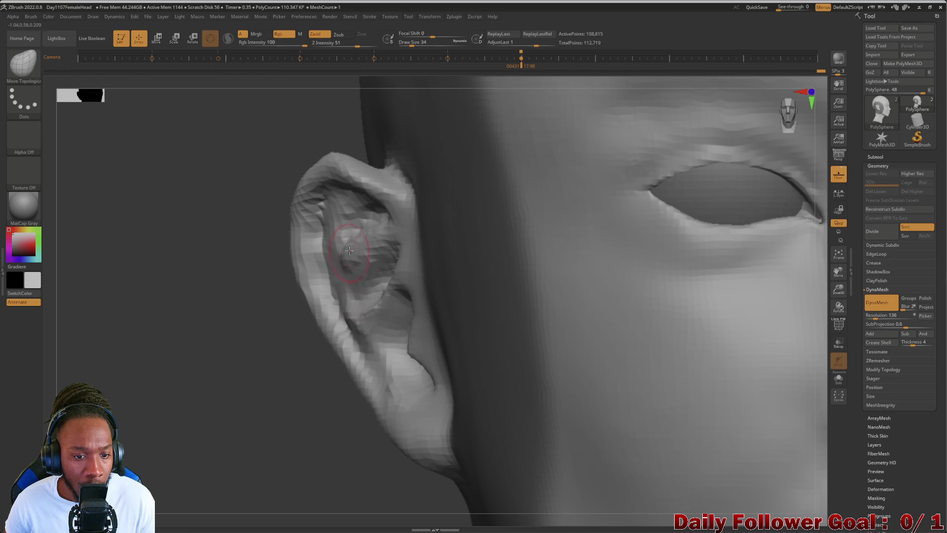
pyautogui.moveTo(359, 260)
pyautogui.mouseDown()
pyautogui.moveTo(369, 247)
pyautogui.moveTo(311, 202)
pyautogui.moveTo(377, 391)
pyautogui.moveTo(222, 433)
pyautogui.moveTo(132, 442)
pyautogui.mouseUp()
pyautogui.moveTo(130, 394); pyautogui.dragTo(136, 427)
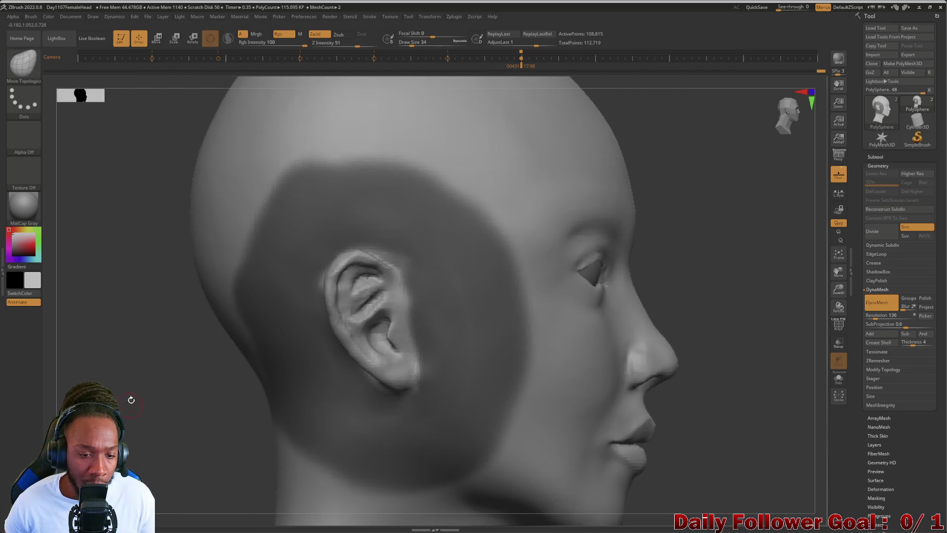
pyautogui.moveTo(133, 391)
pyautogui.mouseDown()
pyautogui.moveTo(110, 377)
pyautogui.moveTo(215, 319)
pyautogui.moveTo(116, 320)
pyautogui.mouseUp()
pyautogui.moveTo(345, 207)
pyautogui.keyDown('shift'); pyautogui.mouseDown()
pyautogui.moveTo(340, 222)
pyautogui.moveTo(396, 216)
pyautogui.mouseUp(); pyautogui.keyUp('shift')
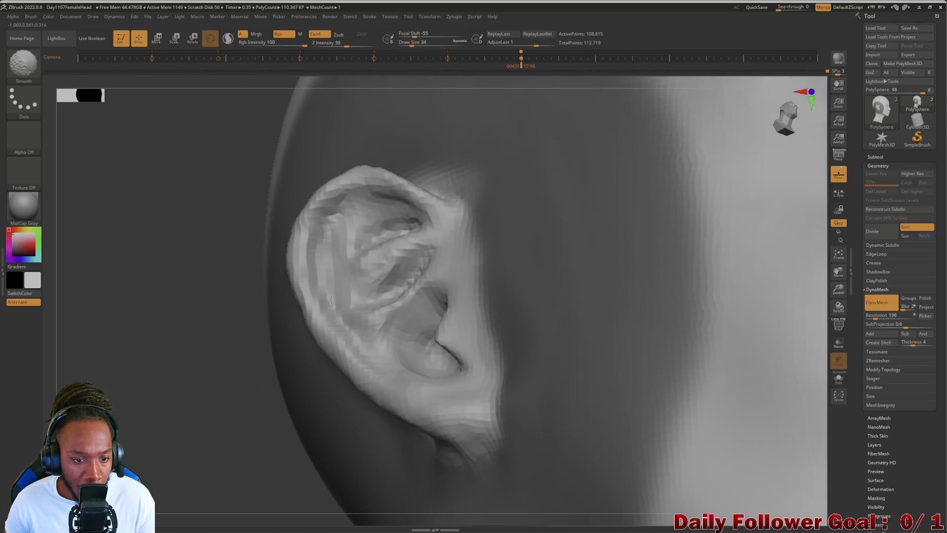
# Orbit around the head to inspect the ear, ending on a side view
pyautogui.moveTo(134, 363); pyautogui.dragTo(168, 345)
pyautogui.moveTo(167, 404)
pyautogui.mouseDown()
pyautogui.moveTo(130, 410)
pyautogui.moveTo(134, 434)
pyautogui.moveTo(143, 412)
pyautogui.moveTo(143, 430)
pyautogui.mouseUp()
pyautogui.moveTo(86, 374); pyautogui.dragTo(81, 379)
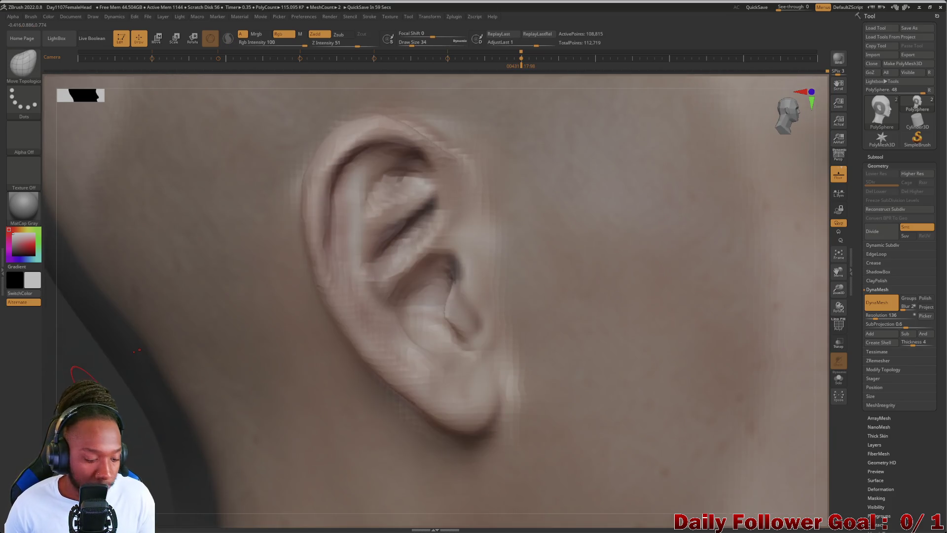
# Show the Spotlight skin reference, move its dial aside and set it fully opaque
pyautogui.press('space')
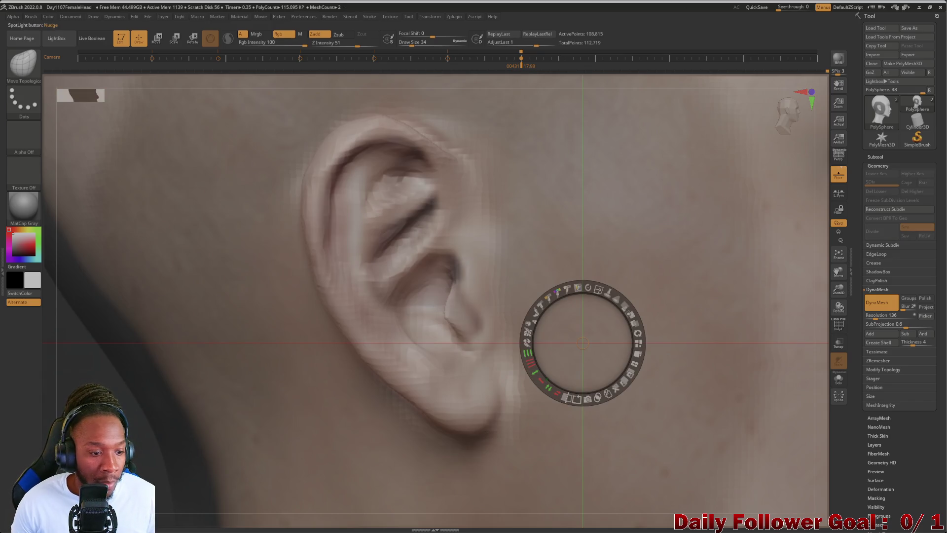
pyautogui.moveTo(586, 329); pyautogui.dragTo(89, 423)
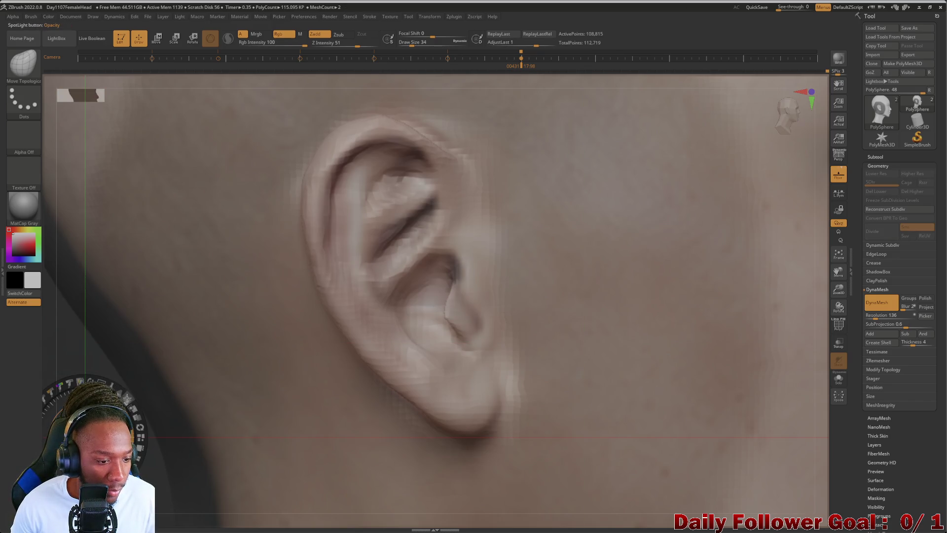
pyautogui.moveTo(125, 396)
pyautogui.mouseDown()
pyautogui.moveTo(144, 443)
pyautogui.moveTo(127, 397)
pyautogui.moveTo(172, 439)
pyautogui.moveTo(129, 400)
pyautogui.moveTo(126, 415)
pyautogui.mouseUp()
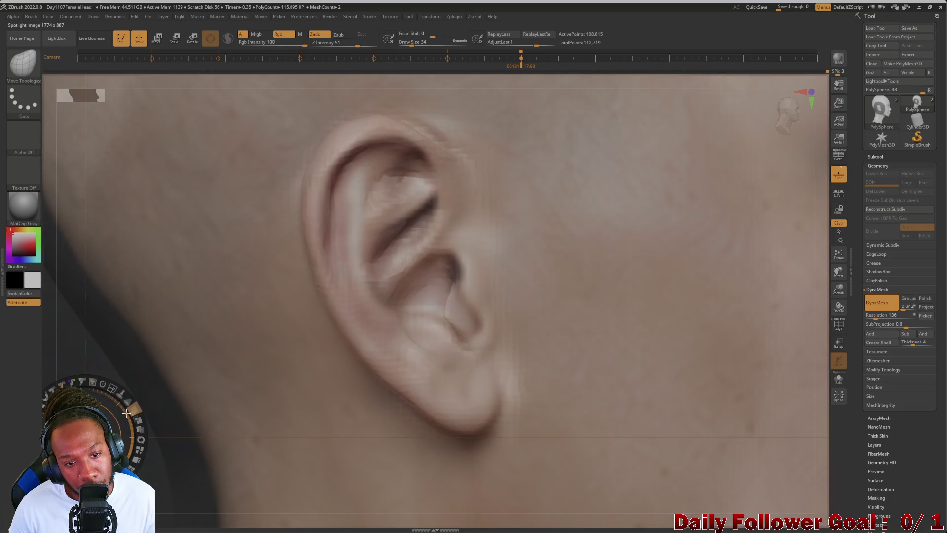
# With a slightly larger ClayBuildup brush, build up the earlobe and refine the inner and upper helix
pyautogui.click(23, 63)
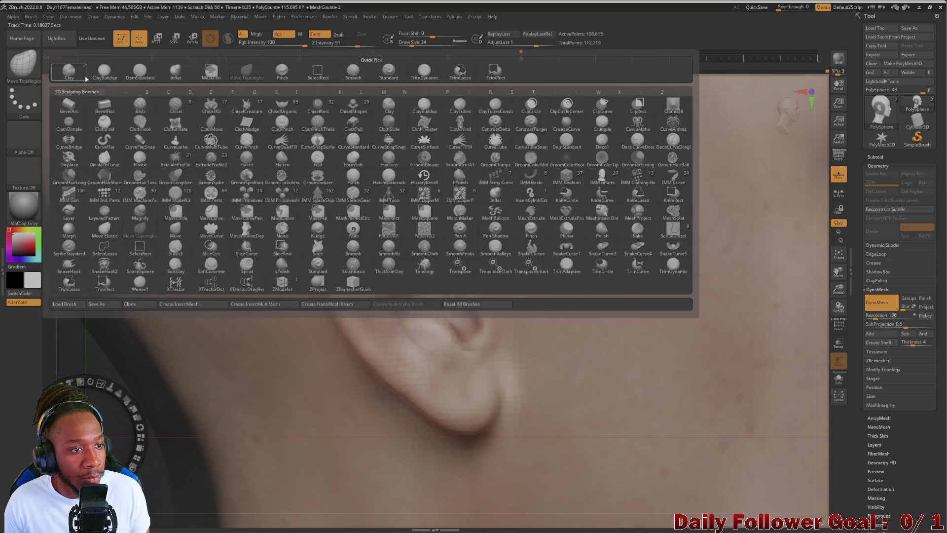
pyautogui.click(117, 78)
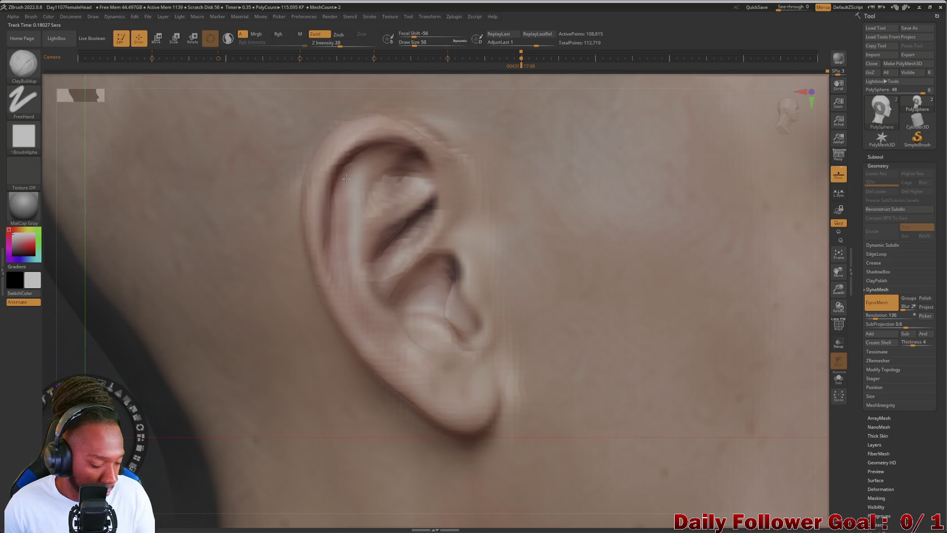
pyautogui.press('z')
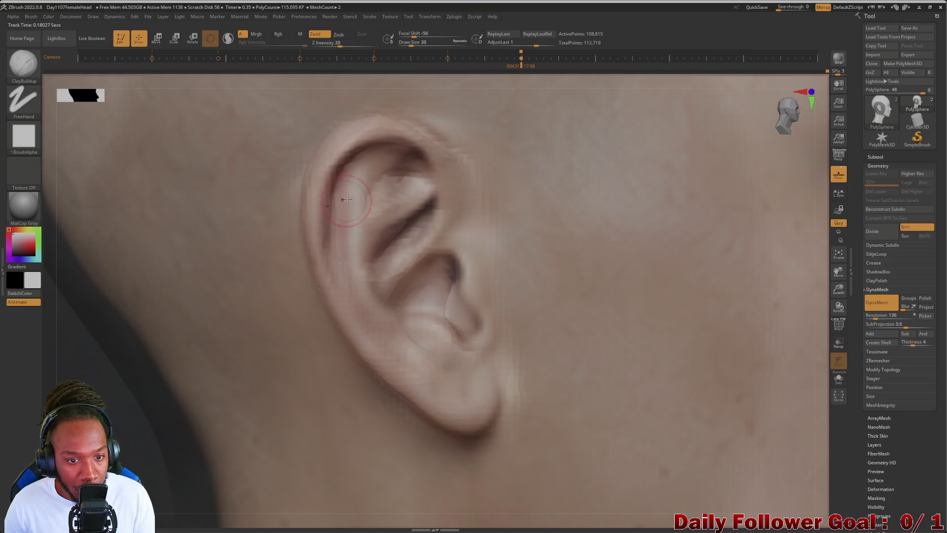
pyautogui.press(']')
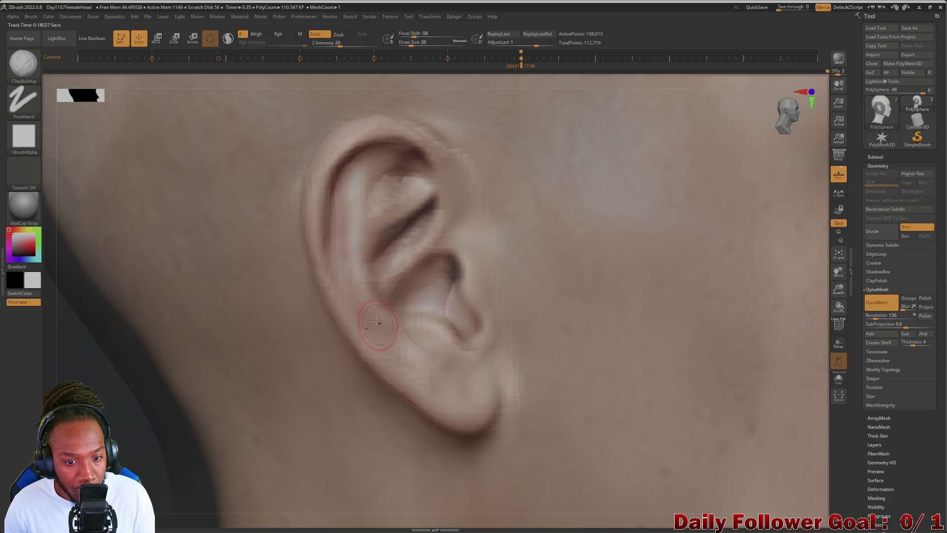
pyautogui.moveTo(392, 346)
pyautogui.mouseDown()
pyautogui.moveTo(433, 380)
pyautogui.moveTo(417, 355)
pyautogui.mouseUp()
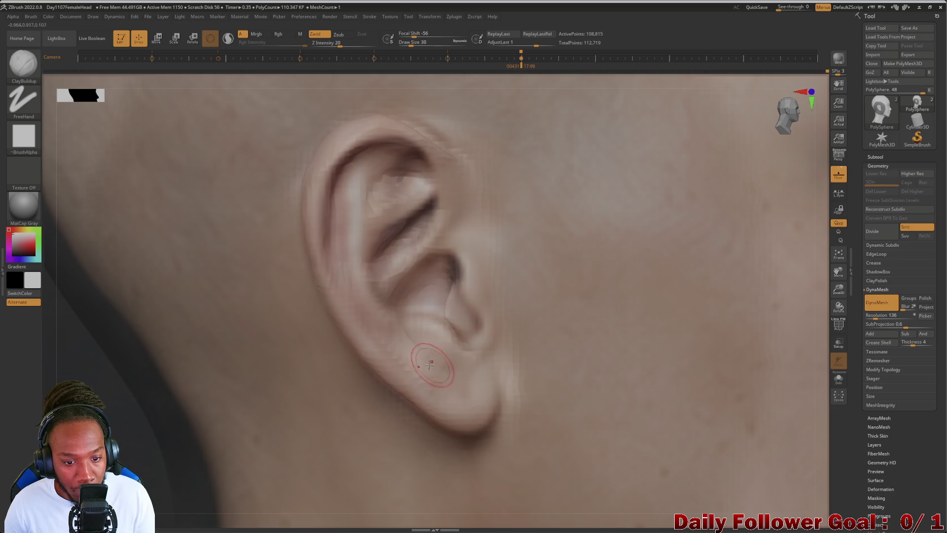
pyautogui.moveTo(366, 169)
pyautogui.mouseDown()
pyautogui.moveTo(359, 250)
pyautogui.moveTo(369, 292)
pyautogui.mouseUp()
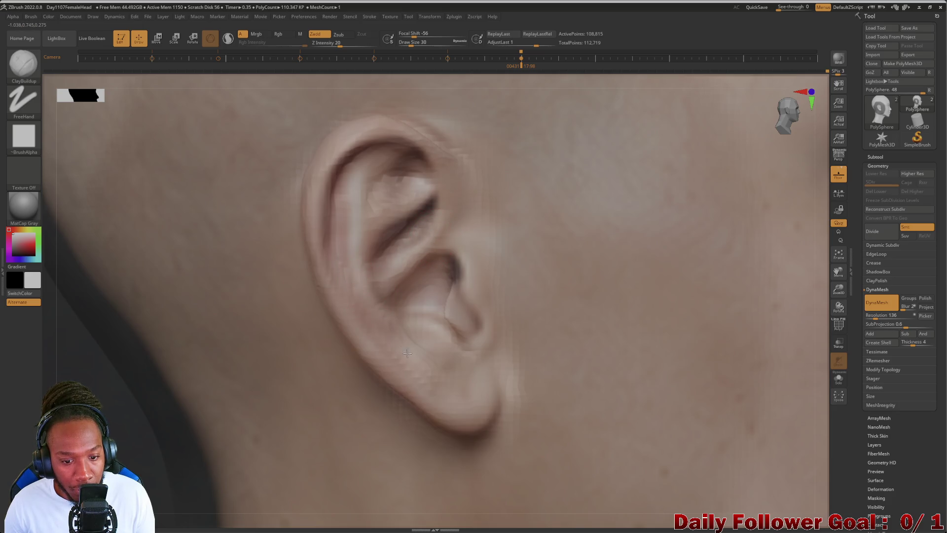
pyautogui.moveTo(338, 310); pyautogui.dragTo(359, 195)
pyautogui.moveTo(389, 161)
pyautogui.mouseDown()
pyautogui.moveTo(360, 187)
pyautogui.moveTo(358, 225)
pyautogui.mouseUp()
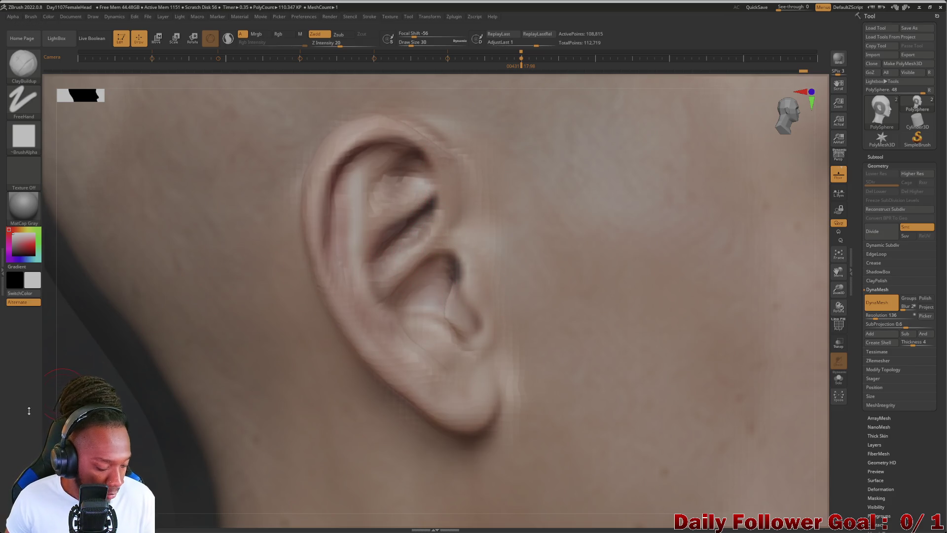
pyautogui.moveTo(43, 345); pyautogui.dragTo(43, 336)
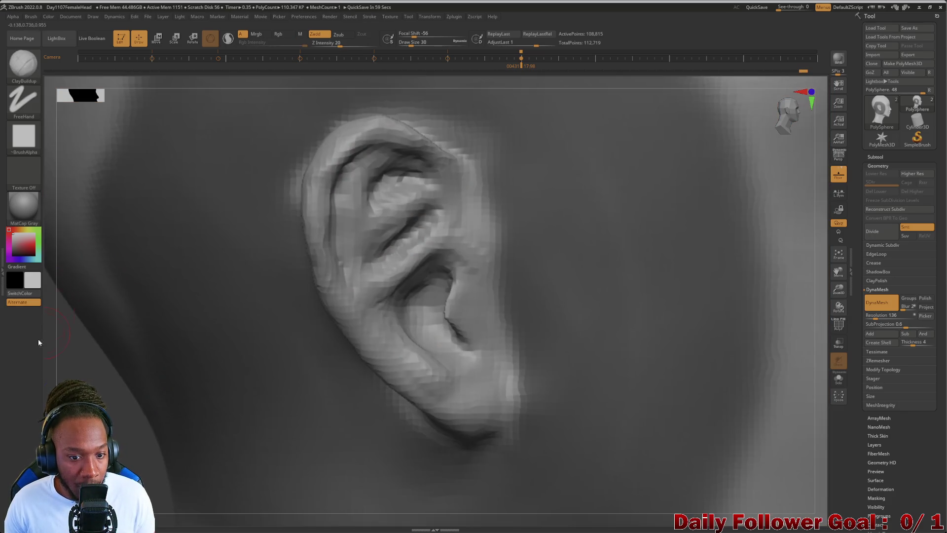
# With DamStandard, carve creases along the inner ear rim and the upper helix
pyautogui.click(23, 64)
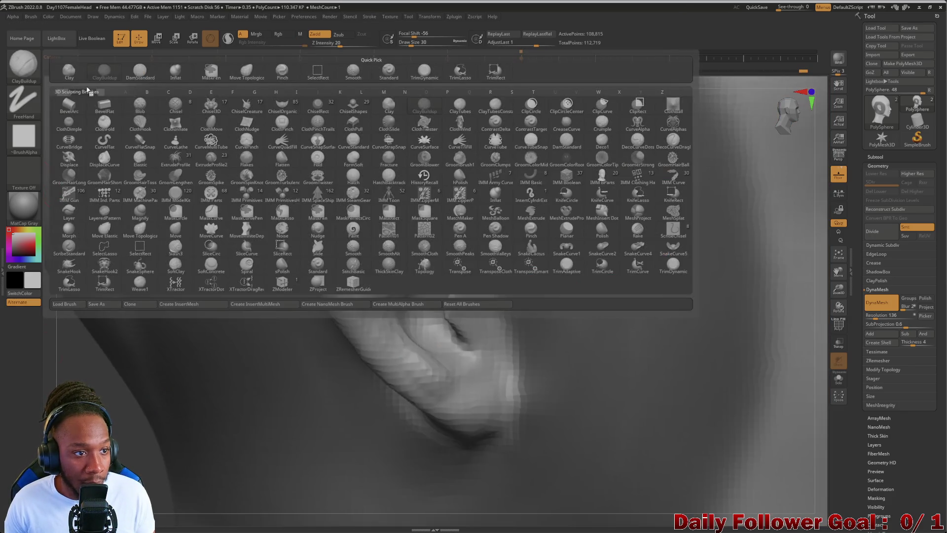
pyautogui.click(140, 72)
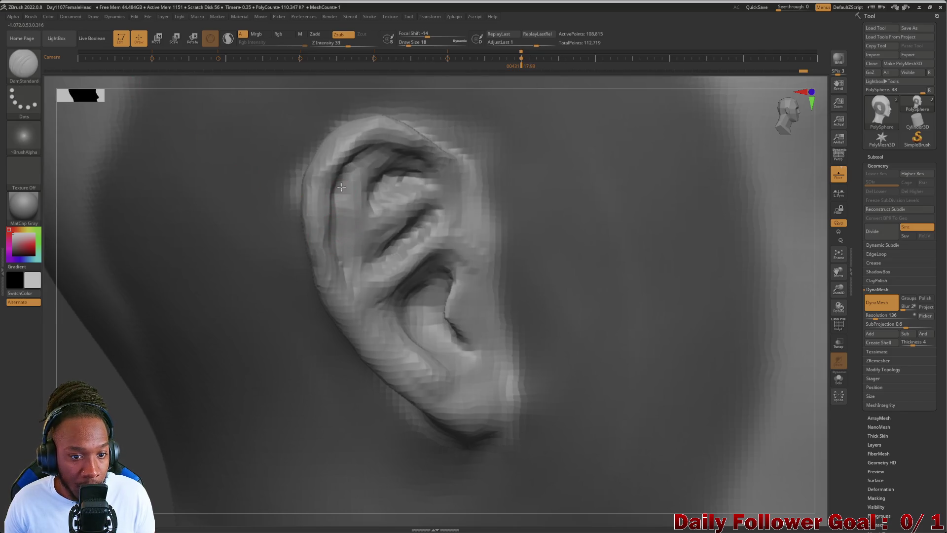
pyautogui.moveTo(347, 275); pyautogui.dragTo(389, 339)
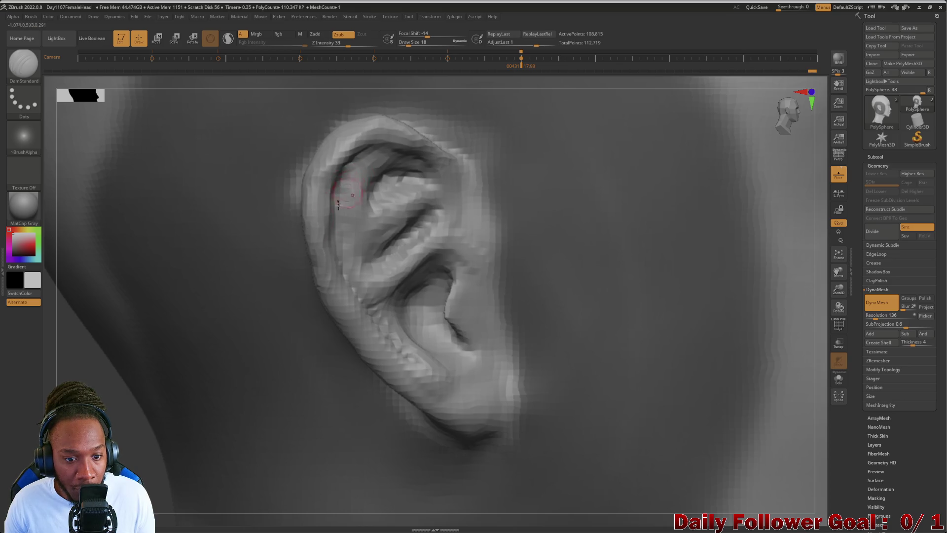
pyautogui.moveTo(108, 413); pyautogui.dragTo(239, 296)
pyautogui.moveTo(339, 168)
pyautogui.mouseDown()
pyautogui.moveTo(368, 157)
pyautogui.moveTo(394, 174)
pyautogui.mouseUp()
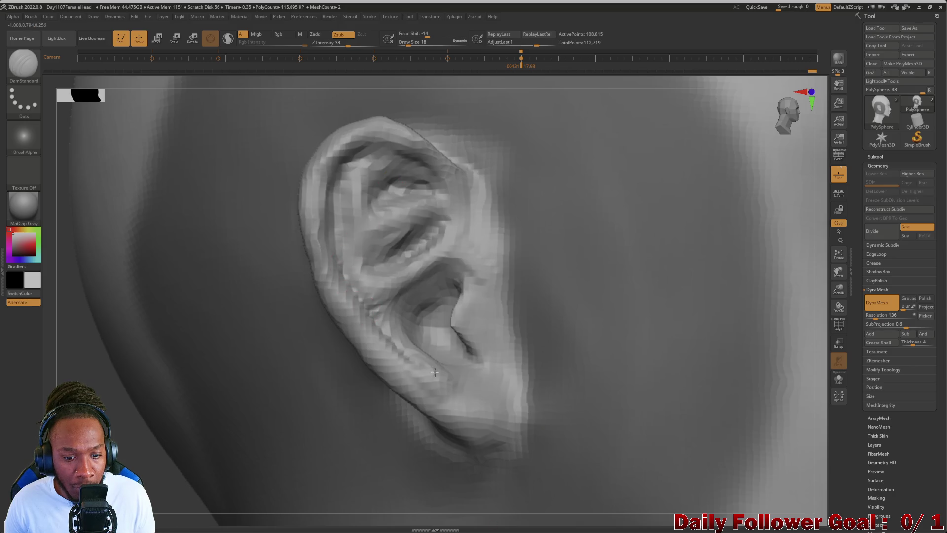
# Shift-smooth the inner ear cavity, then orbit out to check the ear
pyautogui.press('shift')
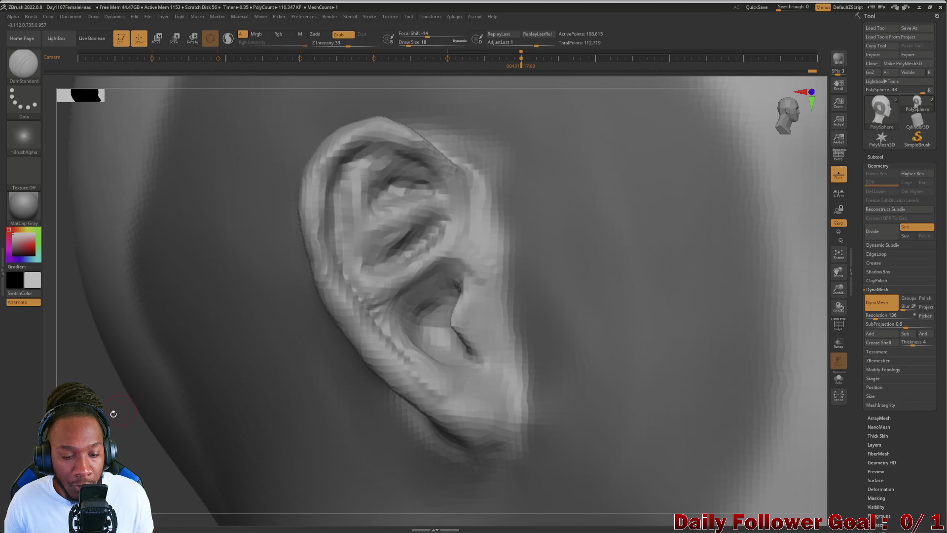
pyautogui.moveTo(94, 399); pyautogui.dragTo(120, 391)
pyautogui.press('shift')
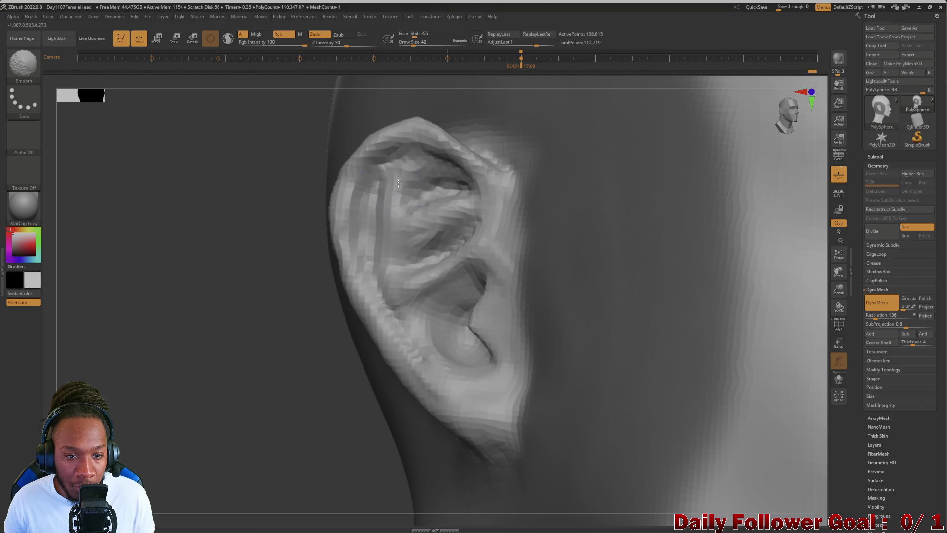
pyautogui.moveTo(435, 170)
pyautogui.keyDown('shift'); pyautogui.mouseDown()
pyautogui.moveTo(469, 232)
pyautogui.moveTo(490, 248)
pyautogui.moveTo(504, 194)
pyautogui.mouseUp(); pyautogui.keyUp('shift')
pyautogui.moveTo(257, 346); pyautogui.dragTo(187, 392)
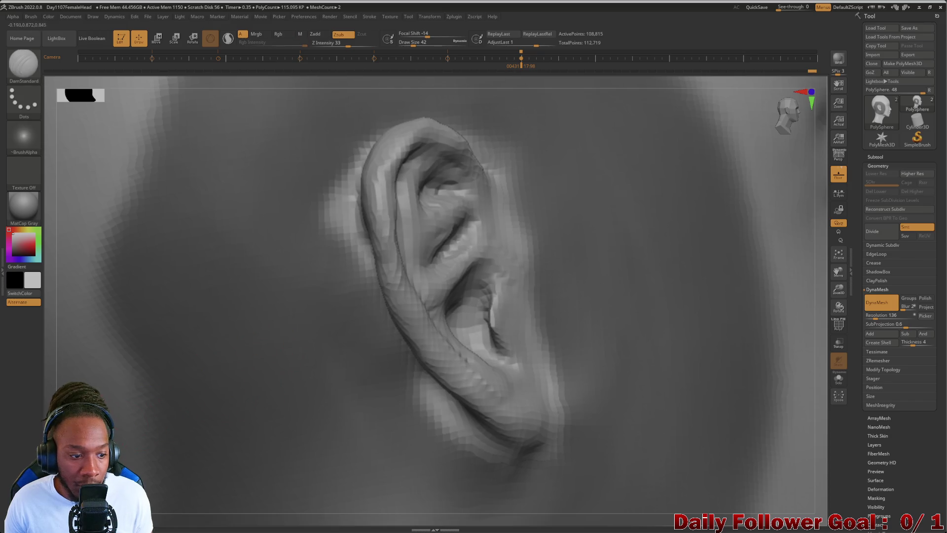
pyautogui.press('shift')
pyautogui.moveTo(118, 375)
pyautogui.mouseDown()
pyautogui.moveTo(95, 355)
pyautogui.moveTo(133, 371)
pyautogui.moveTo(140, 395)
pyautogui.moveTo(111, 439)
pyautogui.mouseUp()
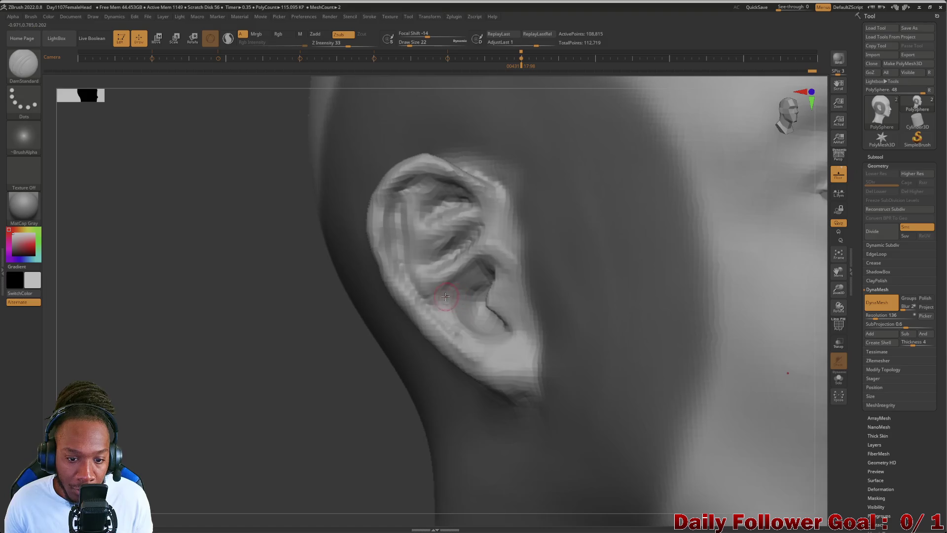
pyautogui.press('shift')
pyautogui.moveTo(277, 365)
pyautogui.mouseDown()
pyautogui.moveTo(254, 380)
pyautogui.moveTo(191, 387)
pyautogui.moveTo(304, 308)
pyautogui.mouseUp()
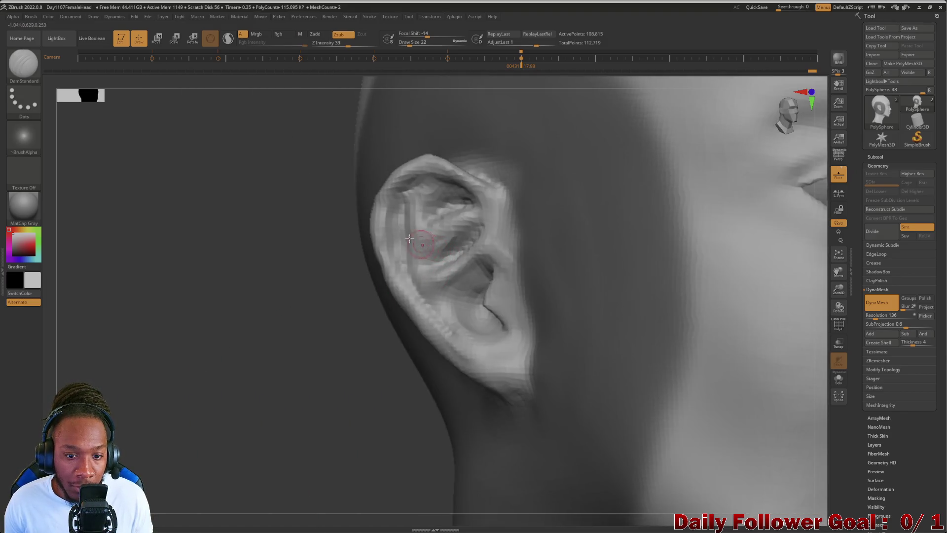
pyautogui.click(23, 63)
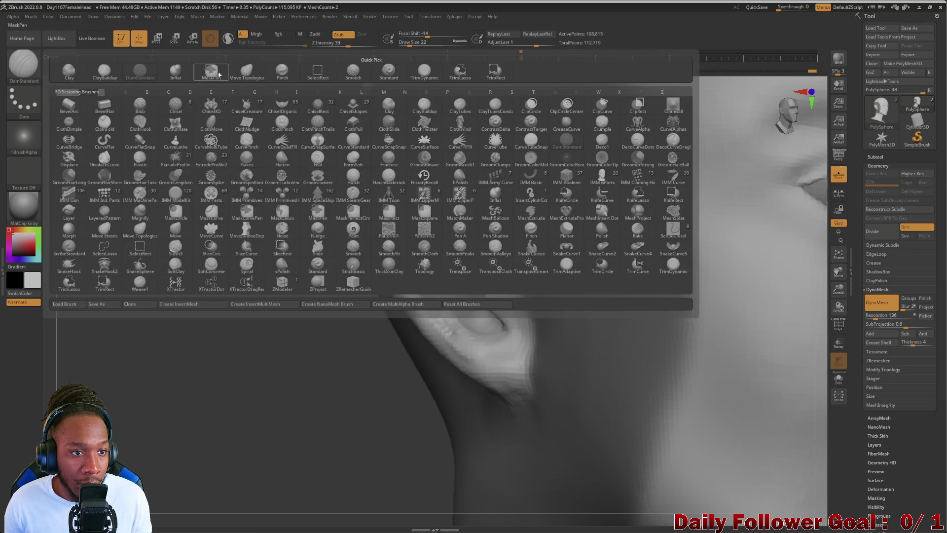
# Smooth the upper ear's crinkles with the Move Topological brush at size 26
pyautogui.click(246, 73)
pyautogui.moveTo(307, 317)
pyautogui.mouseDown()
pyautogui.moveTo(236, 332)
pyautogui.moveTo(296, 303)
pyautogui.mouseUp()
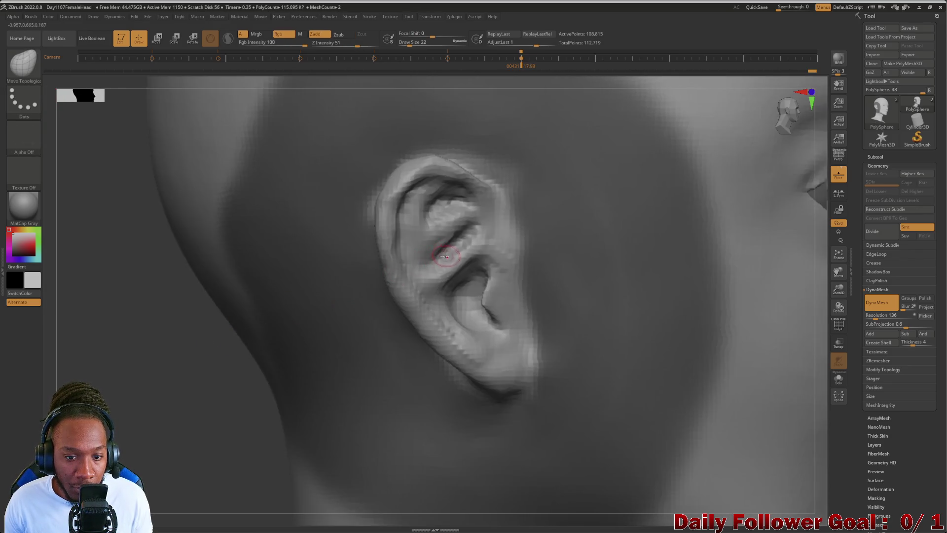
pyautogui.press(']')
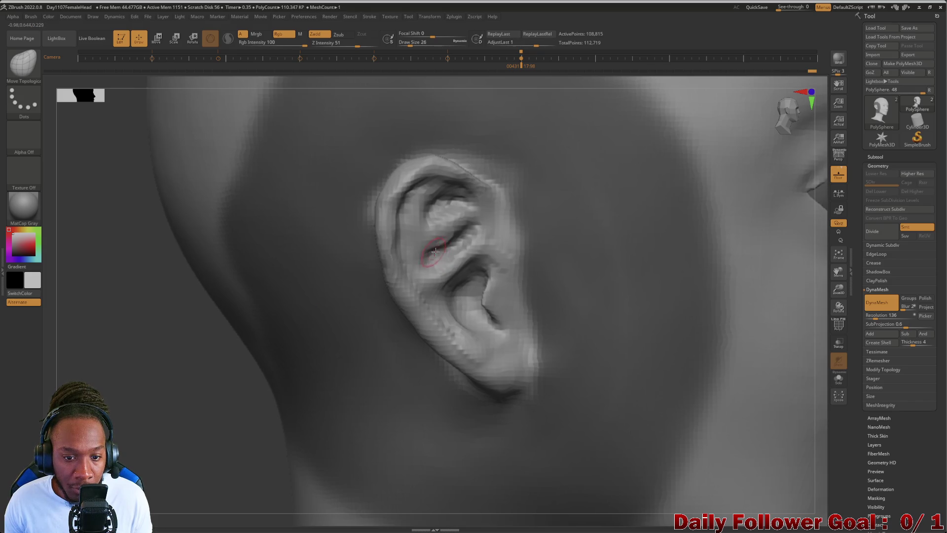
pyautogui.moveTo(418, 262)
pyautogui.keyDown('shift'); pyautogui.mouseDown()
pyautogui.moveTo(469, 217)
pyautogui.moveTo(437, 212)
pyautogui.moveTo(430, 187)
pyautogui.mouseUp(); pyautogui.keyUp('shift')
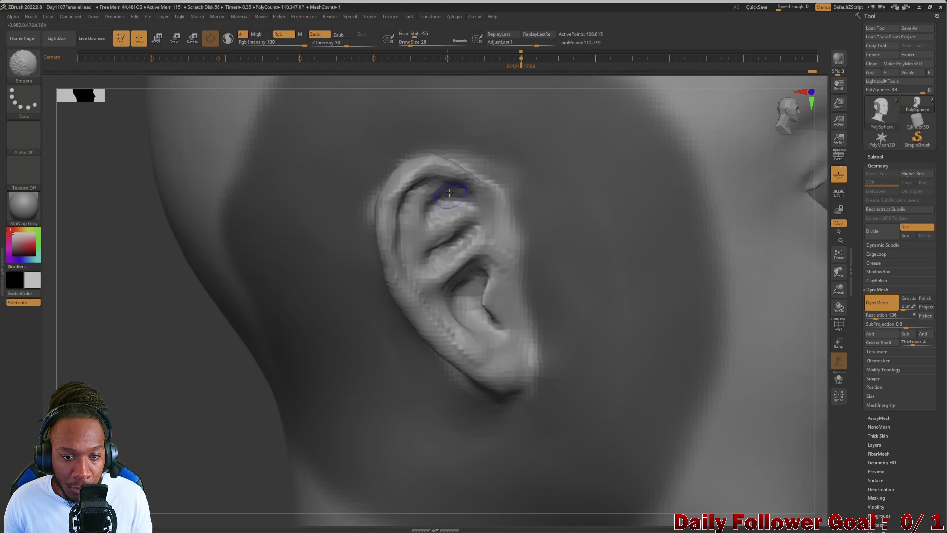
# Smooth the concha and earlobe, then frame the whole head in a front view
pyautogui.moveTo(190, 391)
pyautogui.mouseDown()
pyautogui.moveTo(139, 391)
pyautogui.moveTo(244, 313)
pyautogui.moveTo(296, 316)
pyautogui.mouseUp()
pyautogui.moveTo(424, 220)
pyautogui.keyDown('shift'); pyautogui.mouseDown()
pyautogui.moveTo(423, 201)
pyautogui.moveTo(421, 286)
pyautogui.mouseUp(); pyautogui.keyUp('shift')
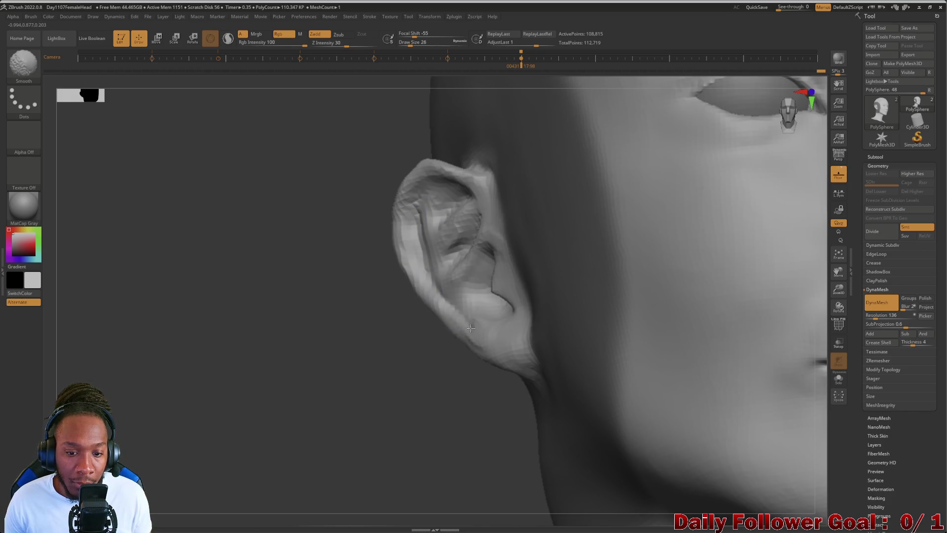
pyautogui.moveTo(351, 366)
pyautogui.mouseDown()
pyautogui.moveTo(233, 381)
pyautogui.moveTo(345, 365)
pyautogui.mouseUp()
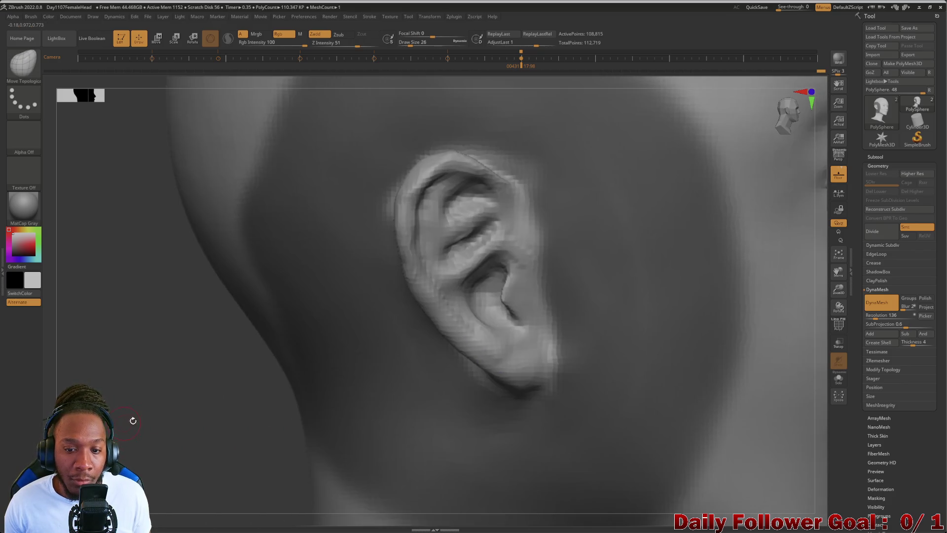
pyautogui.moveTo(131, 419)
pyautogui.mouseDown()
pyautogui.moveTo(136, 350)
pyautogui.moveTo(469, 311)
pyautogui.mouseUp()
pyautogui.press('f')
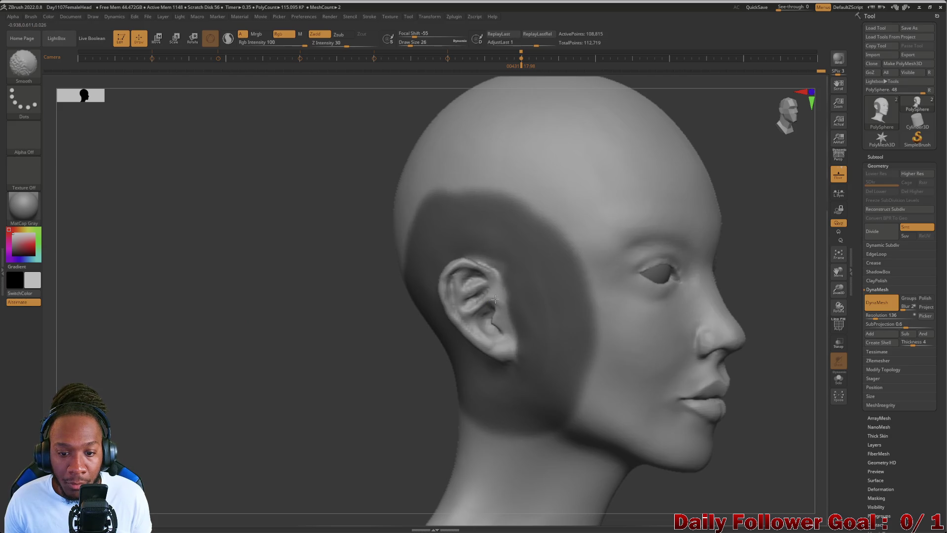
pyautogui.moveTo(213, 408)
pyautogui.mouseDown()
pyautogui.moveTo(218, 398)
pyautogui.moveTo(226, 408)
pyautogui.moveTo(226, 390)
pyautogui.moveTo(207, 393)
pyautogui.moveTo(208, 351)
pyautogui.mouseUp()
# Make ClayBuildup the active sculpting brush
pyautogui.press('b')
pyautogui.press('c')
pyautogui.press('b')
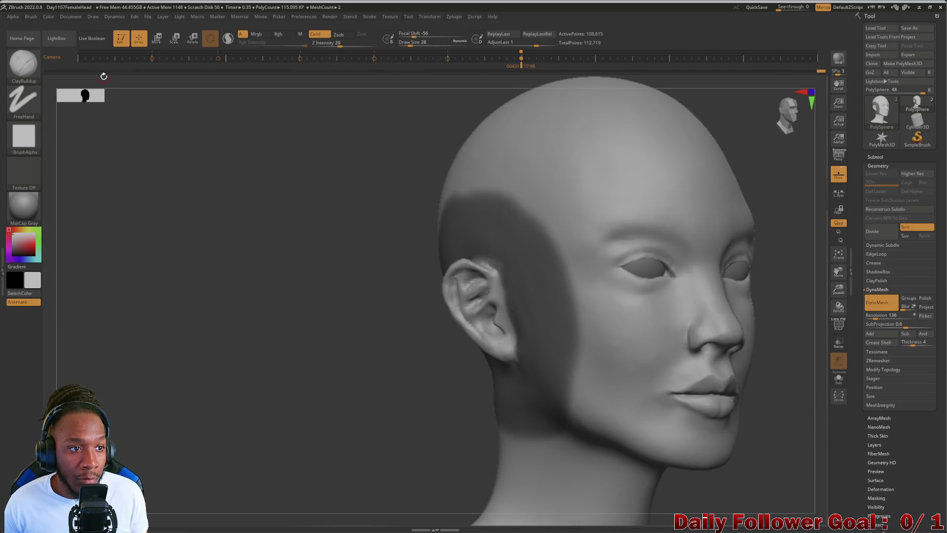
pyautogui.moveTo(209, 261)
pyautogui.keyDown('alt'); pyautogui.mouseDown()
pyautogui.moveTo(211, 318)
pyautogui.moveTo(418, 346)
pyautogui.mouseUp(); pyautogui.keyUp('alt')
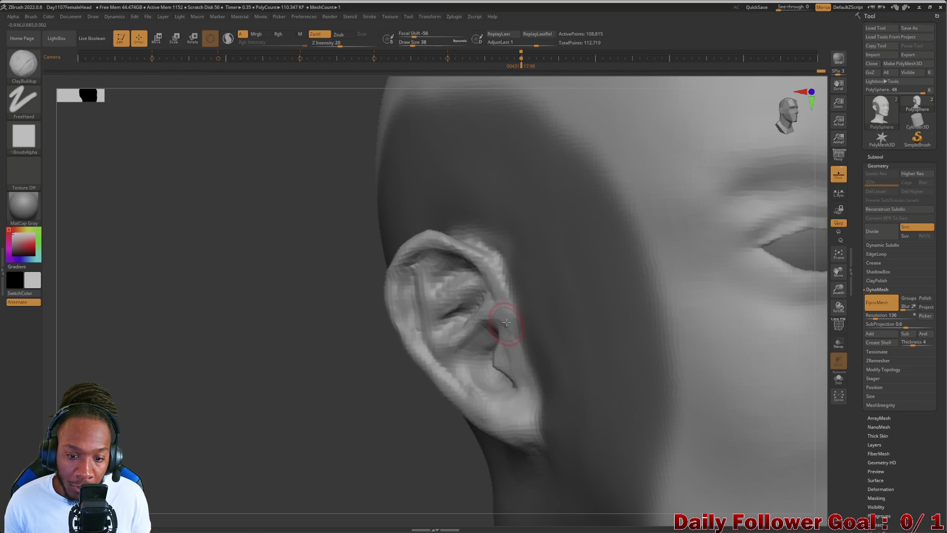
pyautogui.press('shift')
pyautogui.moveTo(271, 428)
pyautogui.mouseDown()
pyautogui.moveTo(170, 435)
pyautogui.moveTo(175, 387)
pyautogui.moveTo(227, 467)
pyautogui.mouseUp()
pyautogui.press('f')
pyautogui.moveTo(232, 248)
pyautogui.mouseDown()
pyautogui.moveTo(266, 376)
pyautogui.moveTo(229, 394)
pyautogui.mouseUp()
pyautogui.moveTo(257, 424)
pyautogui.mouseDown()
pyautogui.moveTo(266, 360)
pyautogui.moveTo(268, 380)
pyautogui.moveTo(298, 390)
pyautogui.moveTo(186, 402)
pyautogui.moveTo(235, 383)
pyautogui.mouseUp()
pyautogui.moveTo(275, 343)
pyautogui.mouseDown()
pyautogui.moveTo(213, 400)
pyautogui.moveTo(194, 445)
pyautogui.moveTo(207, 421)
pyautogui.moveTo(193, 429)
pyautogui.moveTo(197, 444)
pyautogui.moveTo(192, 402)
pyautogui.moveTo(220, 361)
pyautogui.moveTo(226, 372)
pyautogui.moveTo(442, 262)
pyautogui.mouseUp()
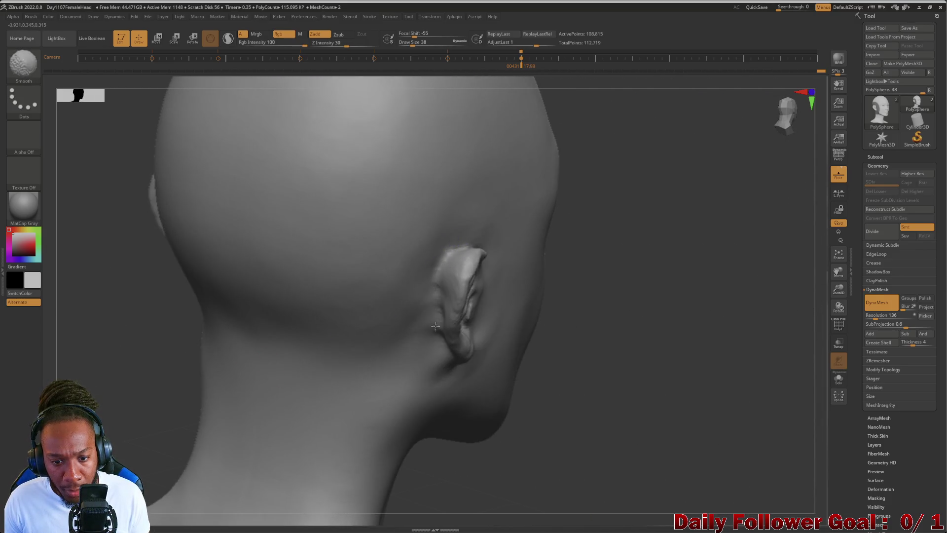
pyautogui.moveTo(175, 393); pyautogui.dragTo(163, 362)
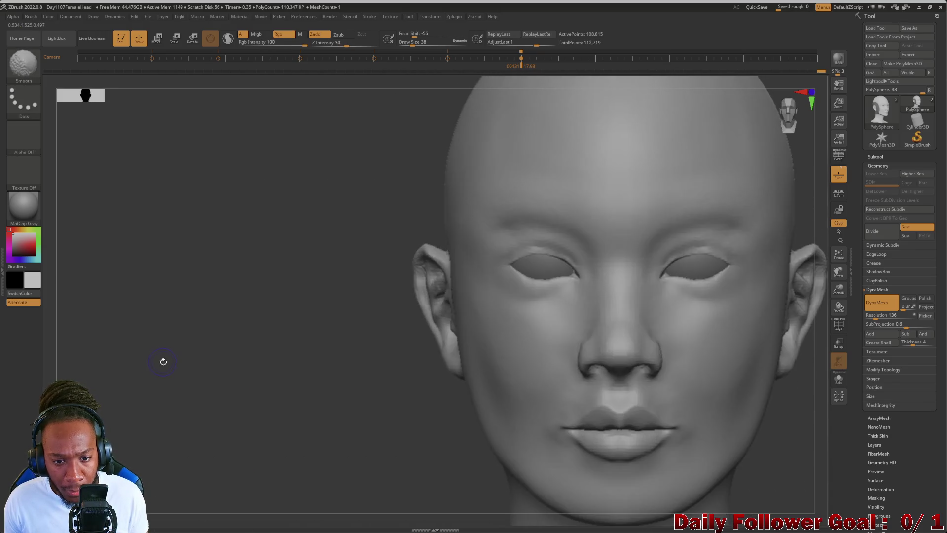
# Push and reshape the inner ear surface with Move Topological at size 58
pyautogui.moveTo(265, 295)
pyautogui.mouseDown()
pyautogui.moveTo(254, 370)
pyautogui.moveTo(262, 365)
pyautogui.mouseUp()
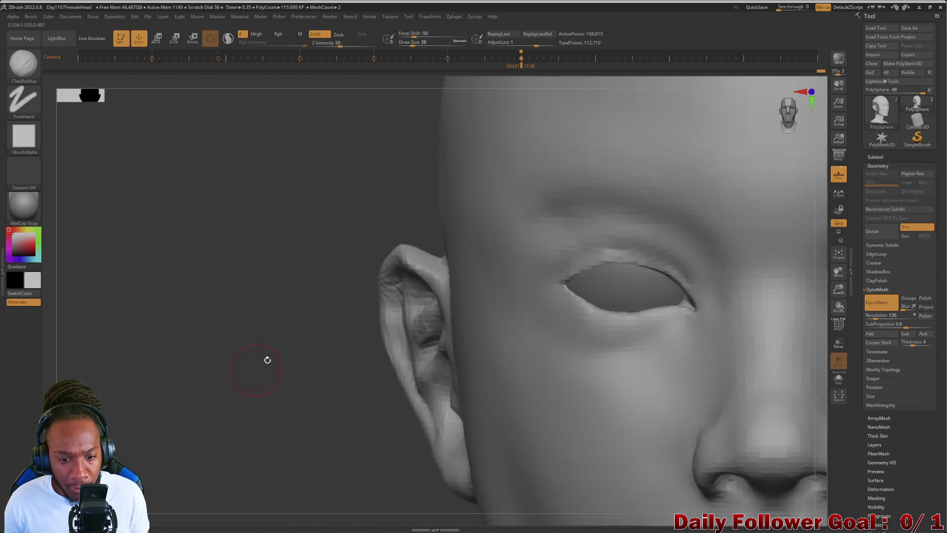
pyautogui.press('b')
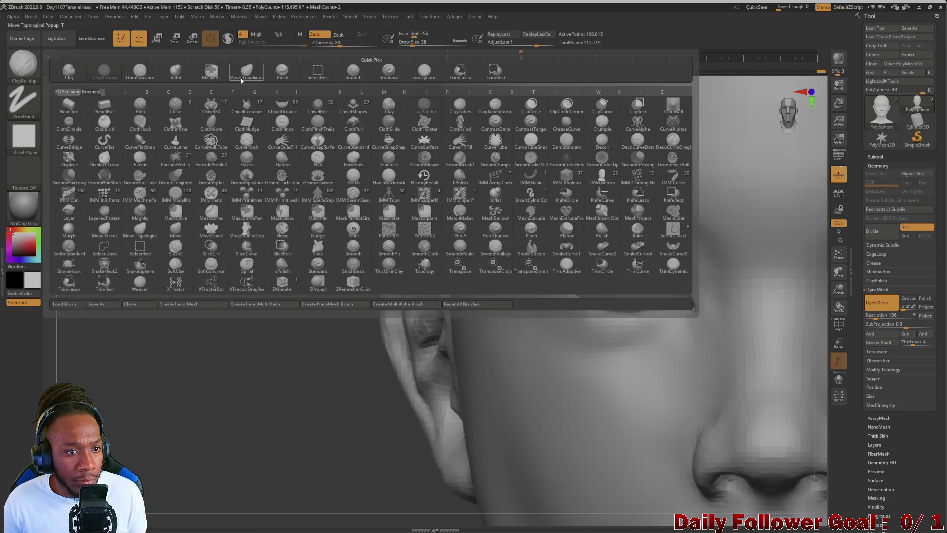
pyautogui.press('m')
pyautogui.press('t')
pyautogui.press(']')
pyautogui.press(']')
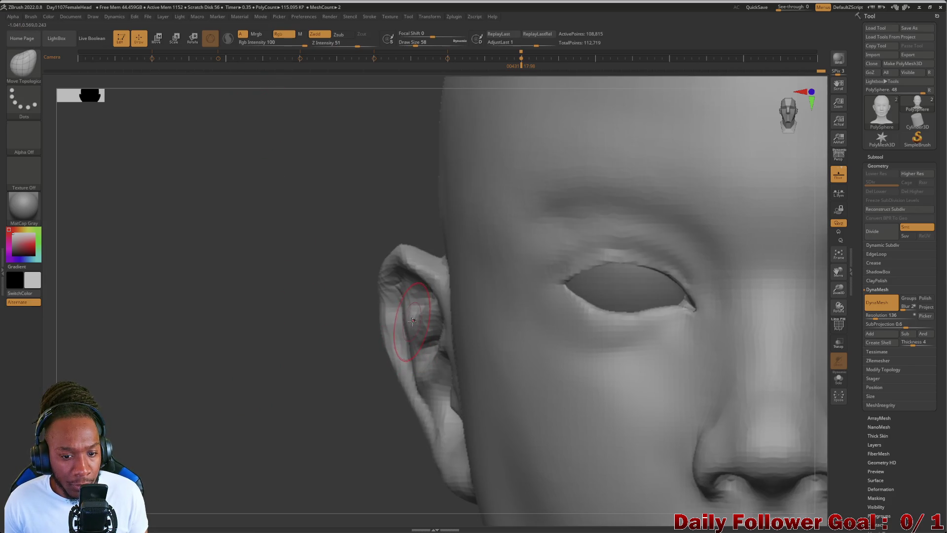
pyautogui.moveTo(418, 382); pyautogui.dragTo(430, 380)
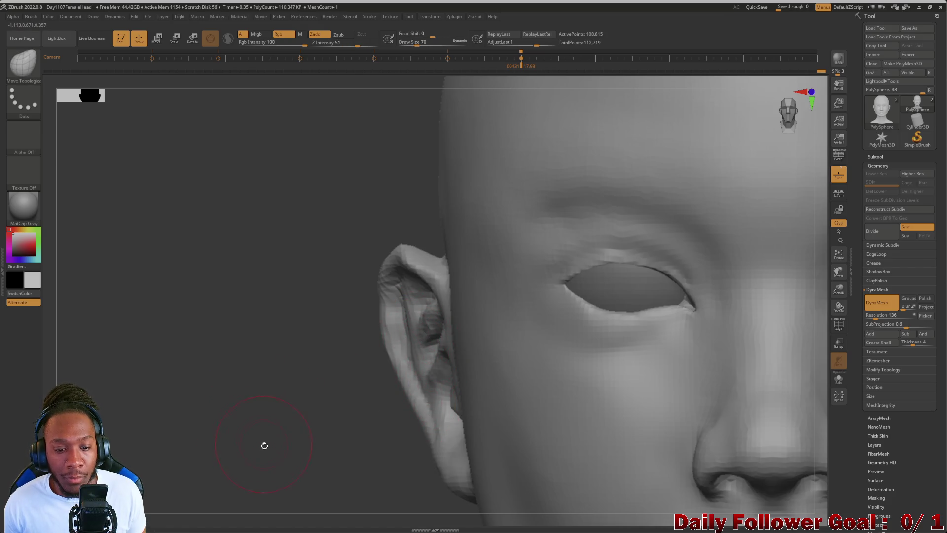
pyautogui.press('f')
pyautogui.press('shift')
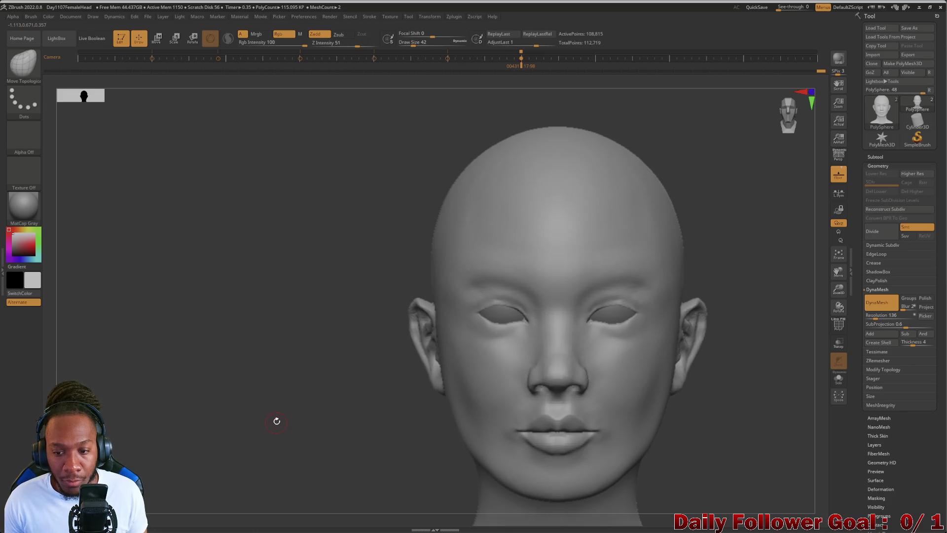
pyautogui.keyDown('alt'); pyautogui.moveTo(282, 398); pyautogui.dragTo(298, 499); pyautogui.keyUp('alt')
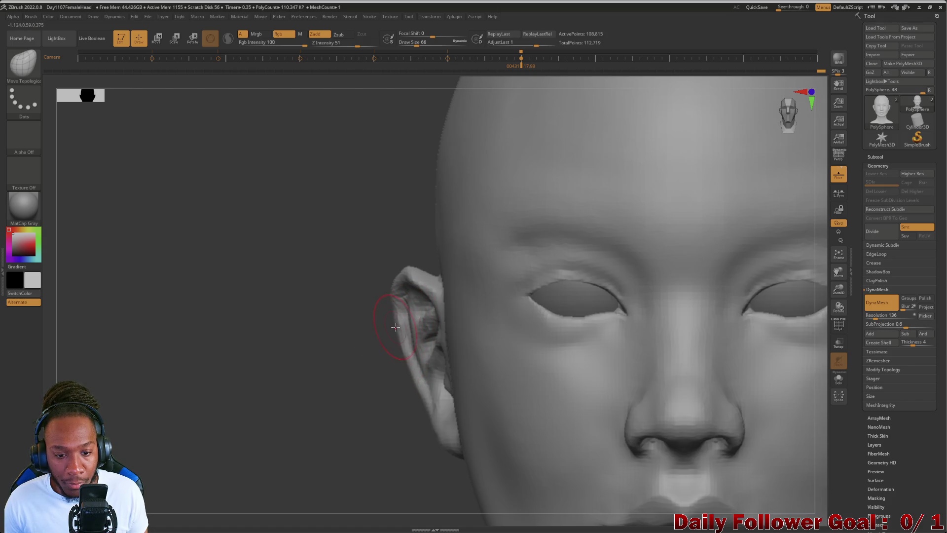
pyautogui.moveTo(363, 349)
pyautogui.mouseDown()
pyautogui.moveTo(302, 401)
pyautogui.moveTo(280, 402)
pyautogui.moveTo(305, 384)
pyautogui.moveTo(258, 383)
pyautogui.moveTo(284, 348)
pyautogui.mouseUp()
# Switch to the ClayBuildup brush at size 46
pyautogui.press('b')
pyautogui.press('c')
pyautogui.press('b')
pyautogui.moveTo(222, 316); pyautogui.dragTo(399, 300)
pyautogui.press('[')
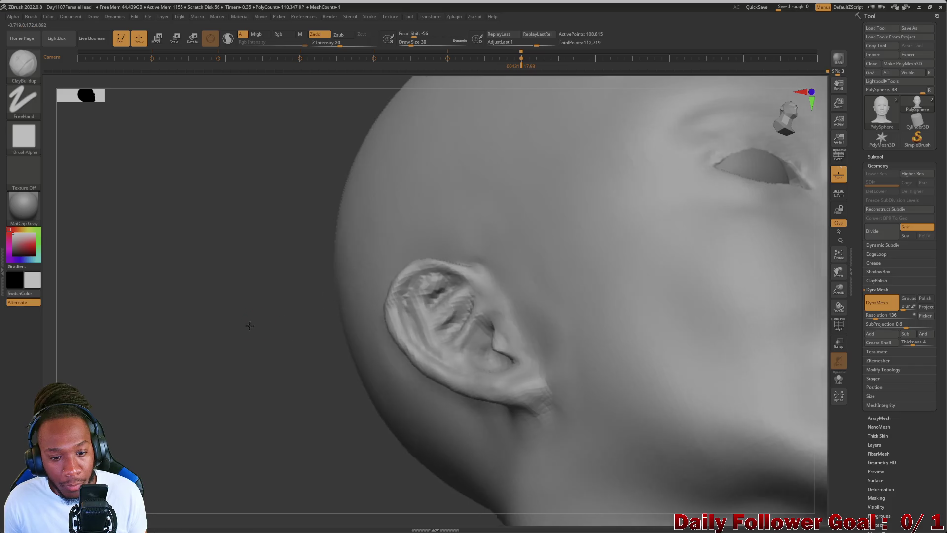
# Switch to the DamStandard brush at size 26
pyautogui.moveTo(251, 324); pyautogui.dragTo(439, 298)
pyautogui.press('shift')
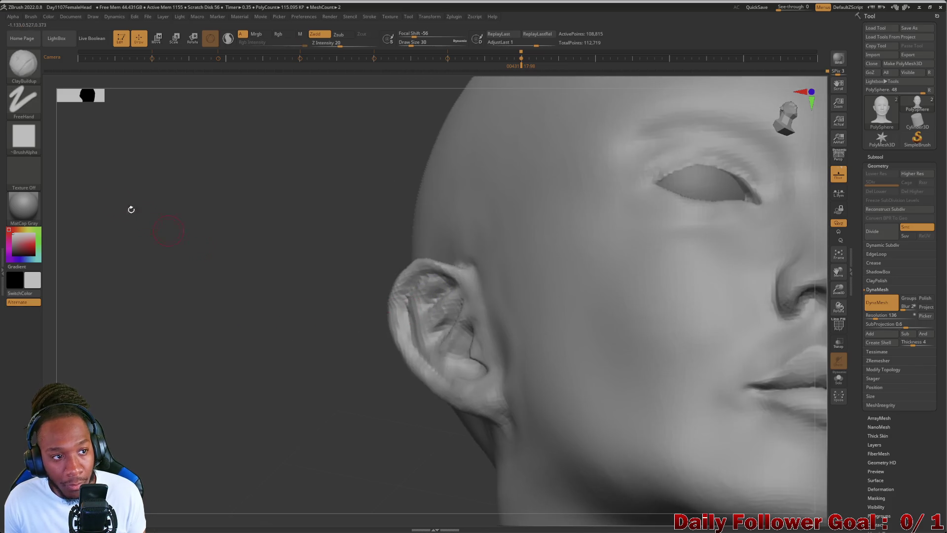
pyautogui.press('b')
pyautogui.press('d')
pyautogui.press('s')
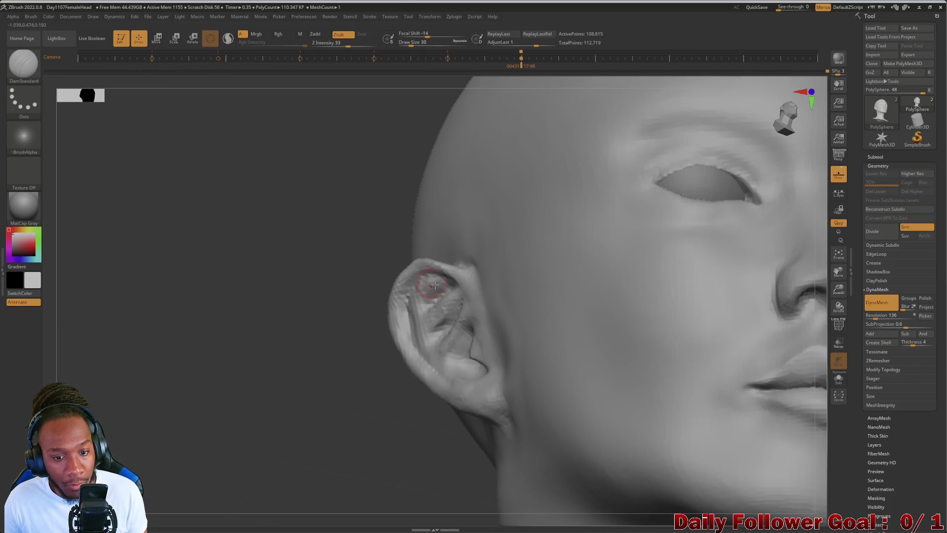
pyautogui.press('[')
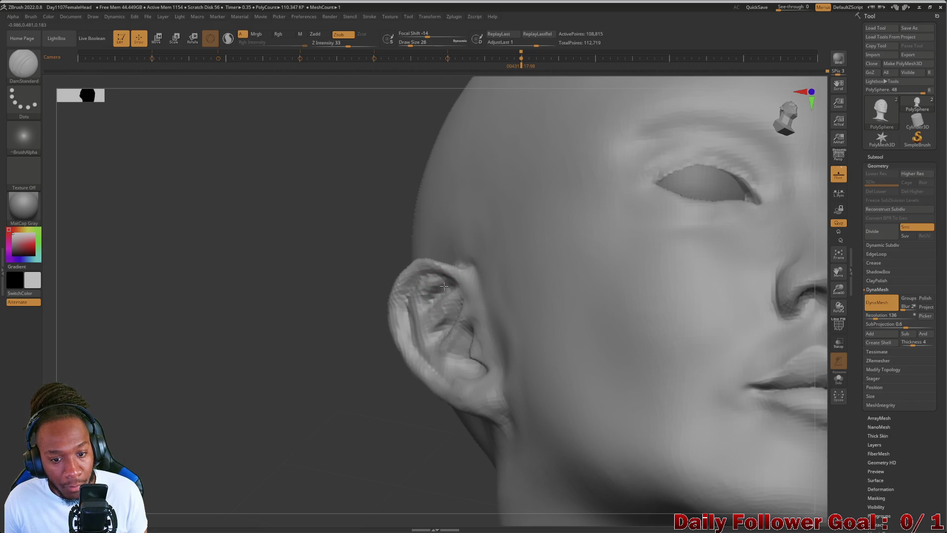
# Smooth the ear's inner folds while turning between side and frontal views
pyautogui.moveTo(295, 333)
pyautogui.mouseDown()
pyautogui.moveTo(268, 361)
pyautogui.moveTo(330, 319)
pyautogui.mouseUp()
pyautogui.press('shift')
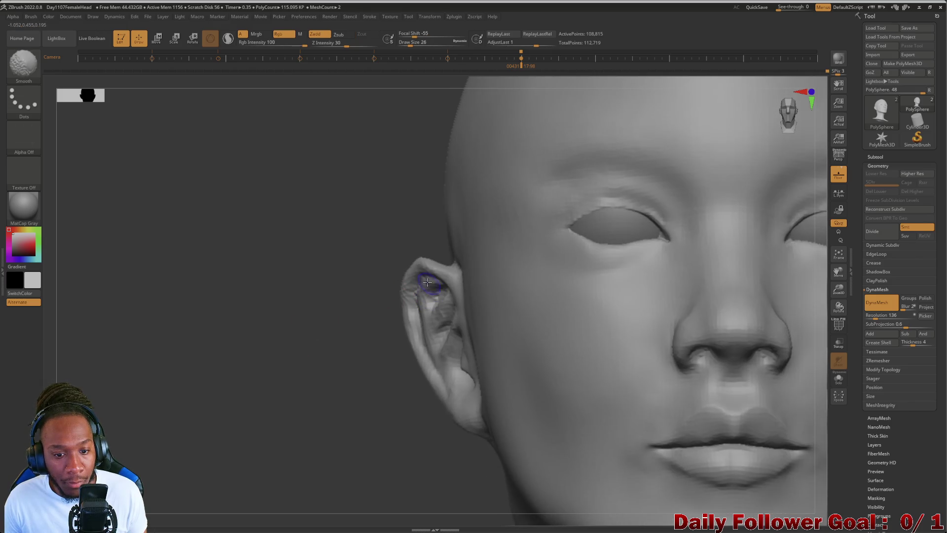
pyautogui.moveTo(316, 360)
pyautogui.mouseDown()
pyautogui.moveTo(281, 382)
pyautogui.moveTo(269, 369)
pyautogui.mouseUp()
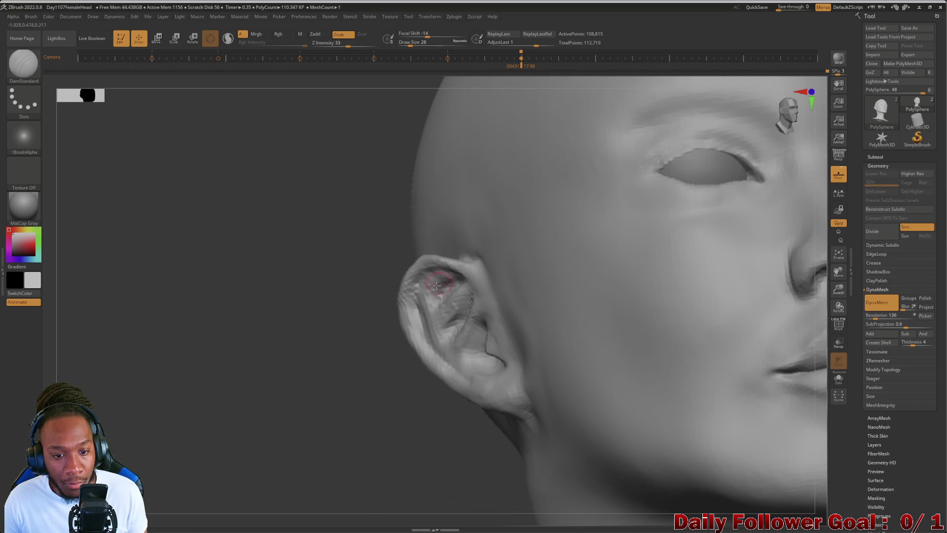
pyautogui.press('shift')
pyautogui.moveTo(316, 363)
pyautogui.mouseDown()
pyautogui.moveTo(251, 383)
pyautogui.moveTo(275, 406)
pyautogui.moveTo(288, 338)
pyautogui.moveTo(281, 377)
pyautogui.moveTo(267, 353)
pyautogui.mouseUp()
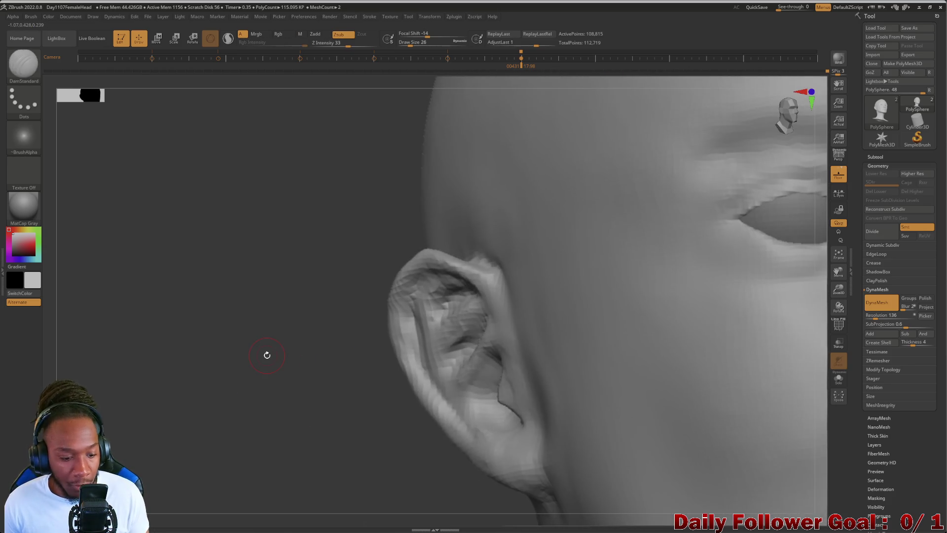
pyautogui.press('ctrl')
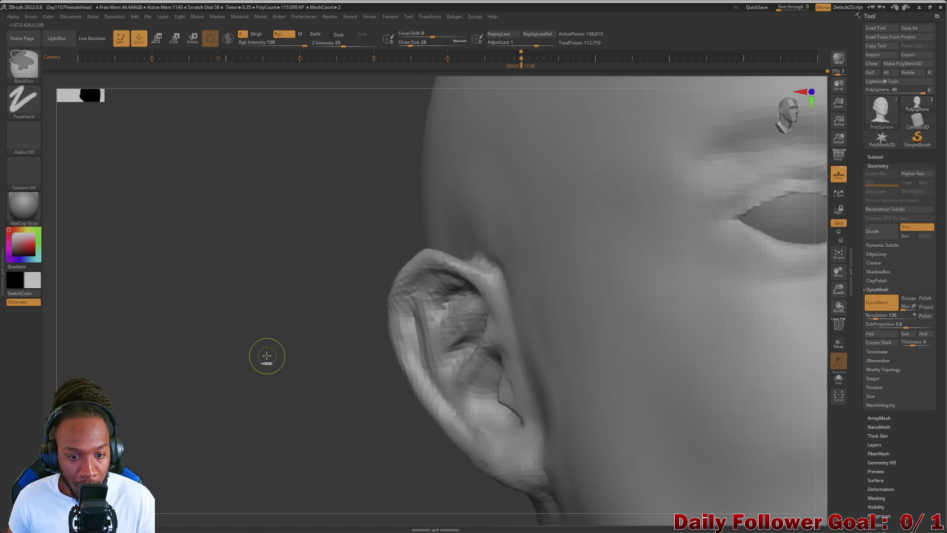
pyautogui.moveTo(264, 353)
pyautogui.mouseDown()
pyautogui.moveTo(250, 260)
pyautogui.moveTo(358, 252)
pyautogui.mouseUp()
# Carve the ear folds inward with Alt, checking from front, side and top angles
pyautogui.press('alt')
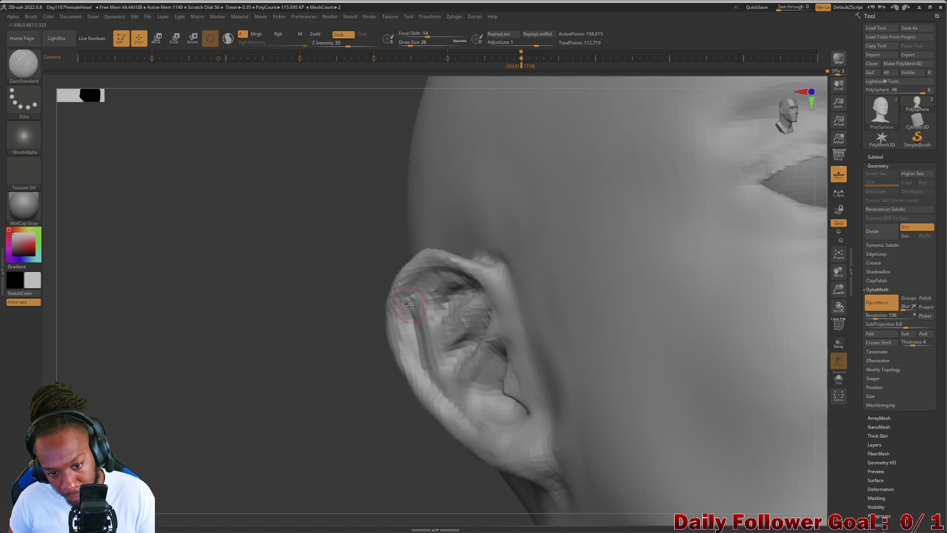
pyautogui.moveTo(305, 348)
pyautogui.mouseDown()
pyautogui.moveTo(212, 350)
pyautogui.moveTo(254, 362)
pyautogui.moveTo(256, 294)
pyautogui.moveTo(262, 340)
pyautogui.moveTo(332, 304)
pyautogui.mouseUp()
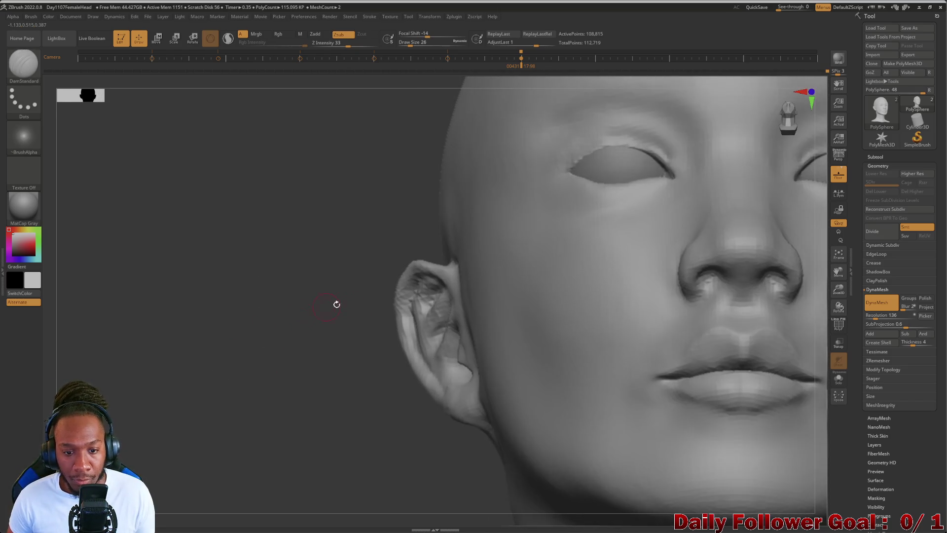
pyautogui.moveTo(398, 290); pyautogui.dragTo(358, 285)
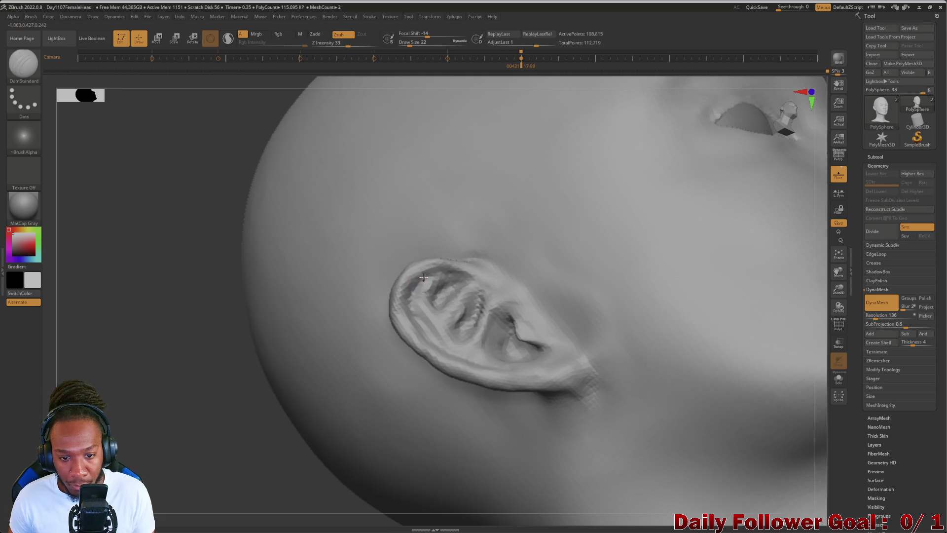
pyautogui.keyDown('shift'); pyautogui.moveTo(205, 371); pyautogui.dragTo(171, 387); pyautogui.keyUp('shift')
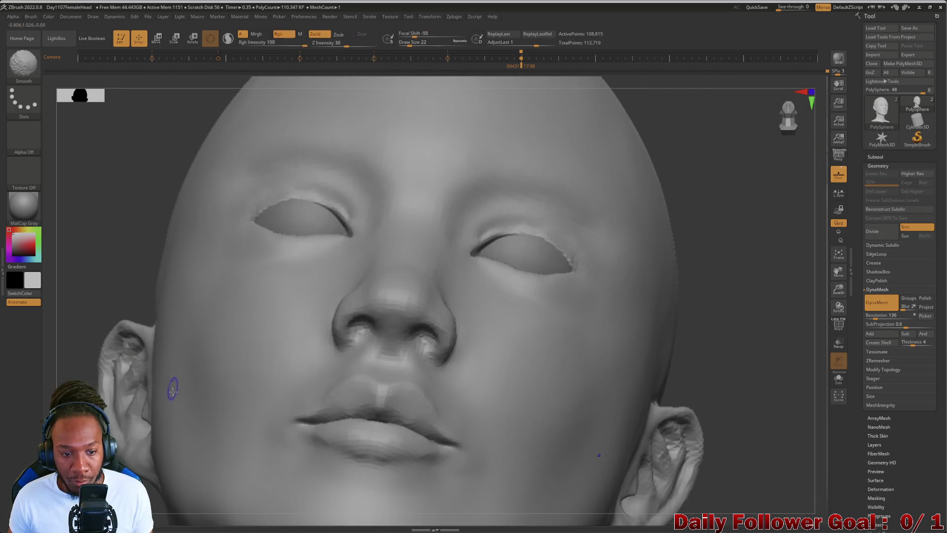
pyautogui.keyDown('shift'); pyautogui.moveTo(93, 267); pyautogui.dragTo(81, 233); pyautogui.keyUp('shift')
pyautogui.moveTo(618, 276)
pyautogui.keyDown('shift'); pyautogui.mouseDown()
pyautogui.moveTo(651, 317)
pyautogui.moveTo(738, 271)
pyautogui.moveTo(142, 328)
pyautogui.moveTo(195, 282)
pyautogui.mouseUp(); pyautogui.keyUp('shift')
pyautogui.moveTo(151, 326)
pyautogui.mouseDown()
pyautogui.moveTo(150, 381)
pyautogui.moveTo(207, 265)
pyautogui.moveTo(163, 363)
pyautogui.moveTo(198, 352)
pyautogui.mouseUp()
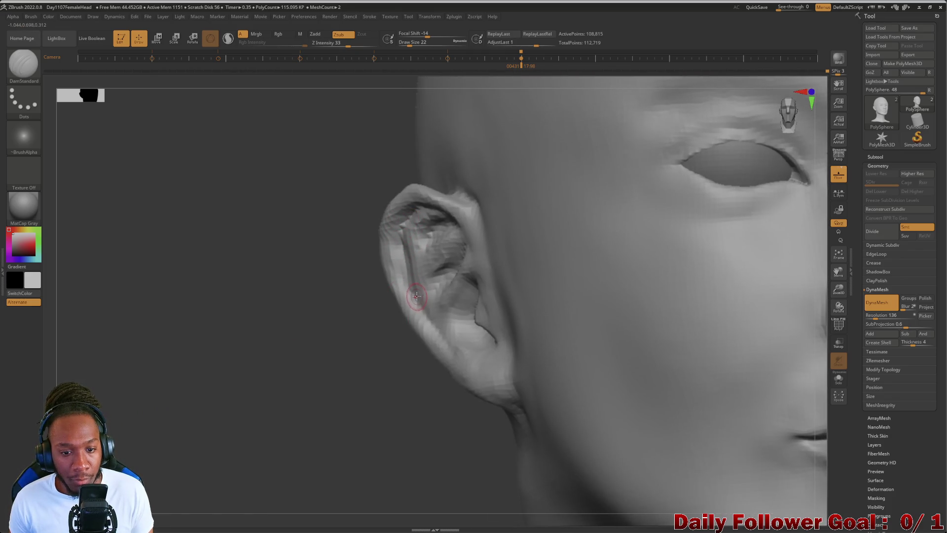
# Nudge the lower ear into shape with the Move Topological brush
pyautogui.click(30, 61)
pyautogui.click(105, 71)
pyautogui.click(29, 62)
pyautogui.click(253, 79)
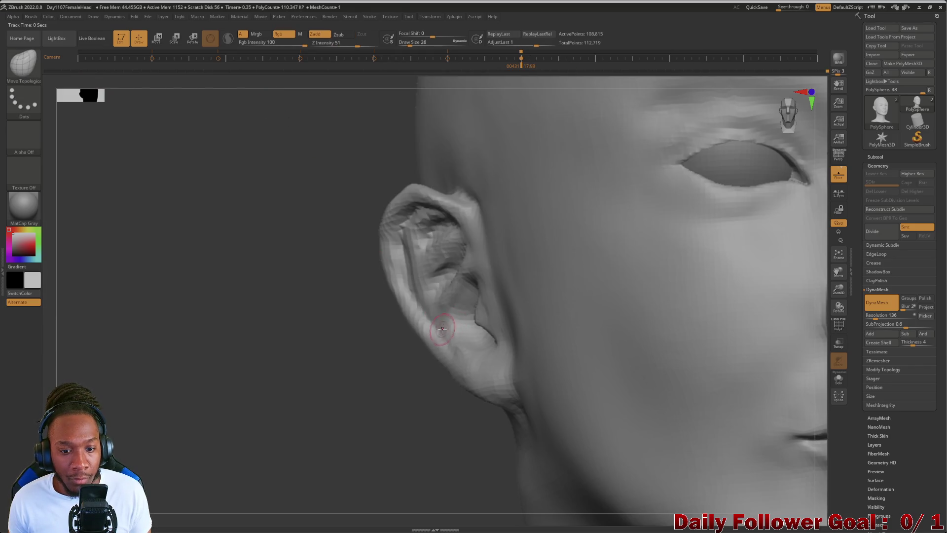
pyautogui.moveTo(291, 372)
pyautogui.mouseDown()
pyautogui.moveTo(329, 356)
pyautogui.moveTo(292, 372)
pyautogui.moveTo(256, 340)
pyautogui.moveTo(323, 335)
pyautogui.mouseUp()
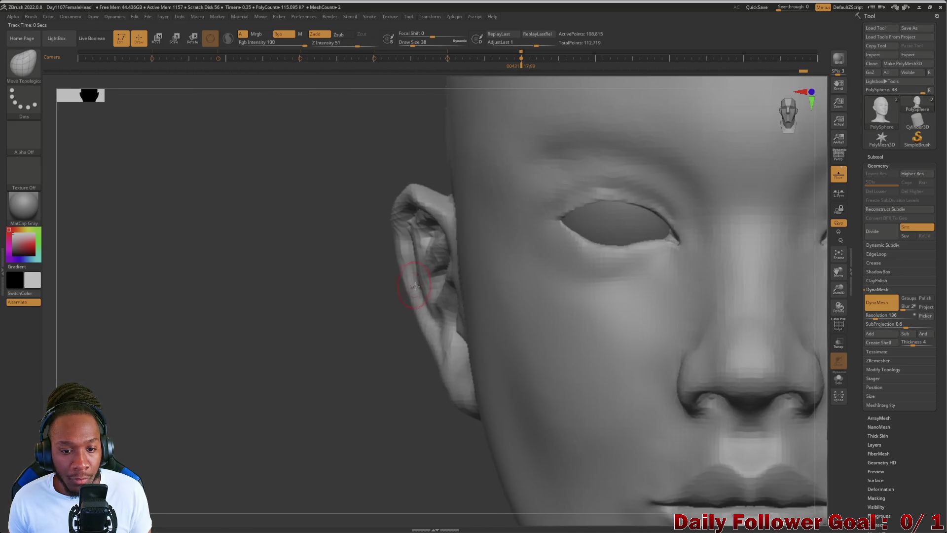
pyautogui.moveTo(420, 285); pyautogui.dragTo(427, 285)
# At brush size 50, smooth the lower ear, pull the upper rim into shape and smooth it
pyautogui.press(']')
pyautogui.keyDown('shift'); pyautogui.moveTo(422, 277); pyautogui.dragTo(423, 279); pyautogui.keyUp('shift')
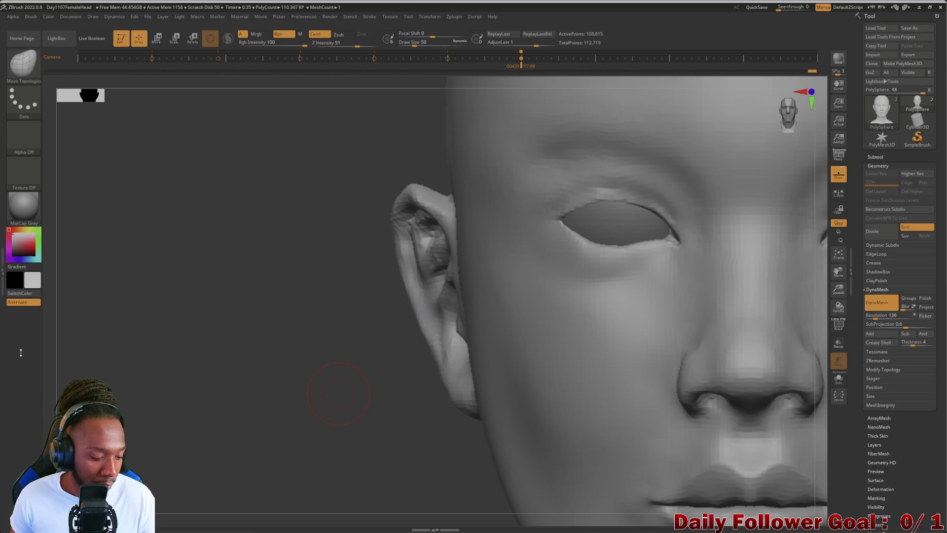
pyautogui.press('ctrl')
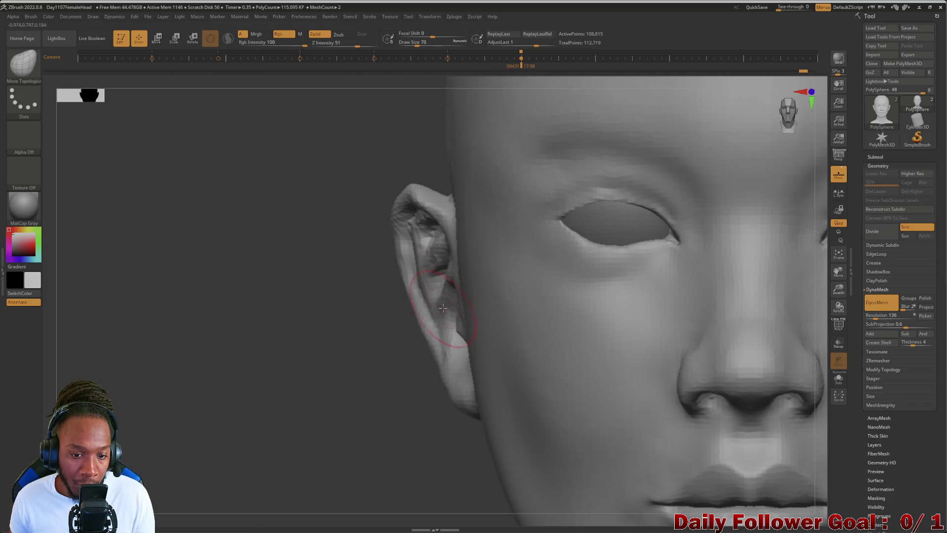
pyautogui.moveTo(432, 277)
pyautogui.mouseDown()
pyautogui.moveTo(426, 226)
pyautogui.moveTo(422, 247)
pyautogui.mouseUp()
pyautogui.press('shift')
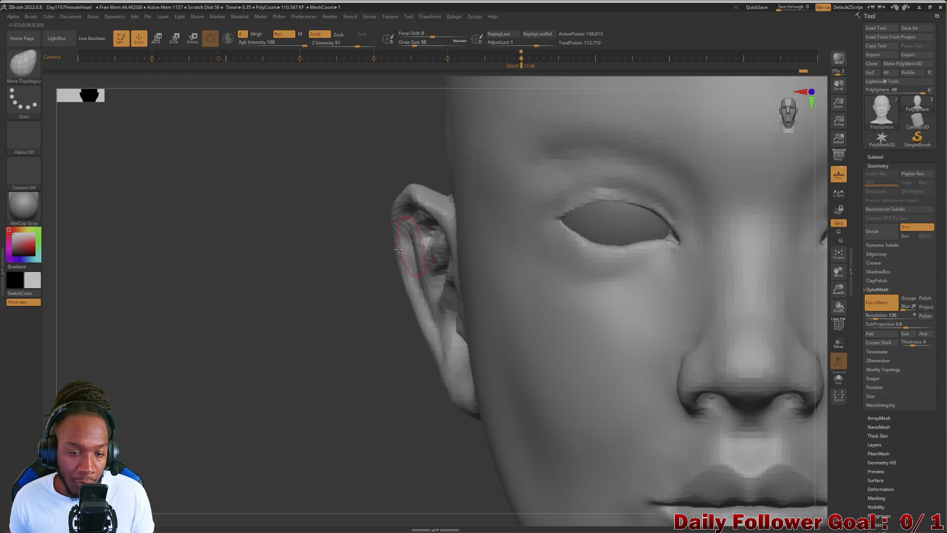
pyautogui.moveTo(277, 431)
pyautogui.mouseDown()
pyautogui.moveTo(308, 368)
pyautogui.moveTo(277, 385)
pyautogui.moveTo(251, 383)
pyautogui.moveTo(267, 376)
pyautogui.moveTo(251, 355)
pyautogui.moveTo(252, 365)
pyautogui.mouseUp()
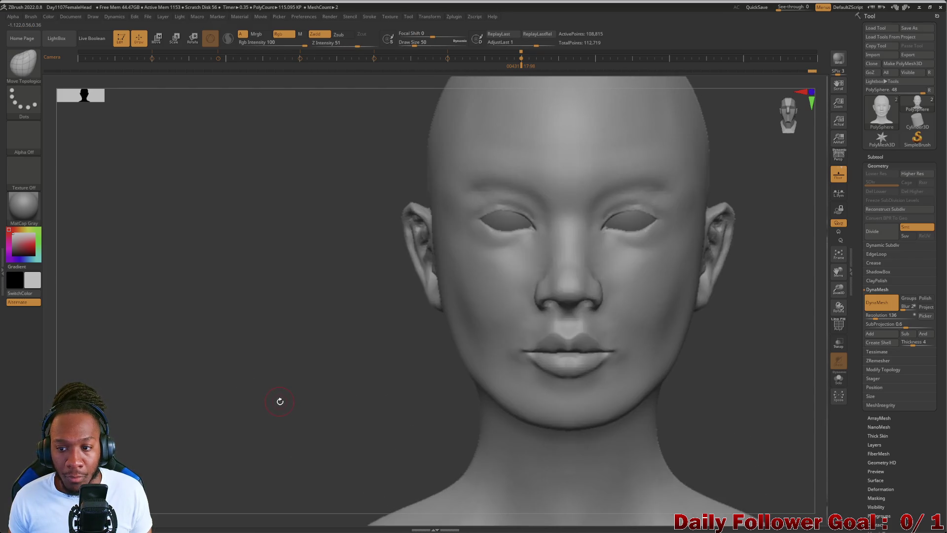
# Select DamStandard and turn the head from front view to side profile
pyautogui.moveTo(277, 396)
pyautogui.keyDown('alt'); pyautogui.mouseDown()
pyautogui.moveTo(277, 429)
pyautogui.moveTo(286, 391)
pyautogui.mouseUp(); pyautogui.keyUp('alt')
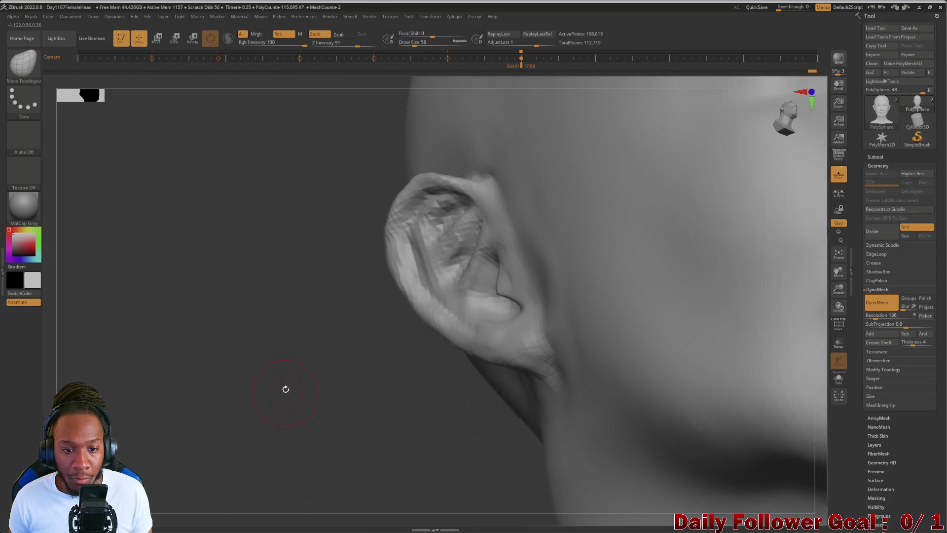
pyautogui.press('b')
pyautogui.press('d')
pyautogui.press('s')
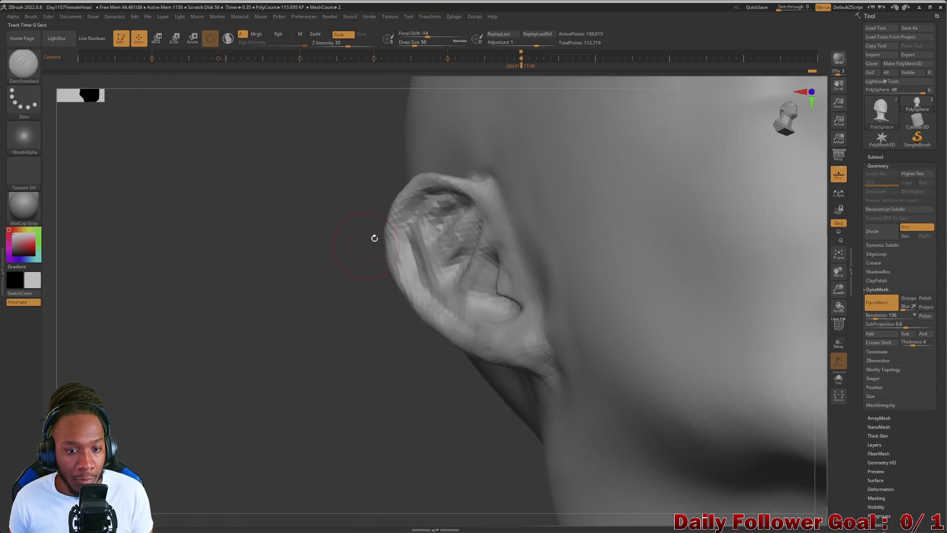
pyautogui.moveTo(354, 257)
pyautogui.mouseDown()
pyautogui.moveTo(271, 313)
pyautogui.moveTo(256, 389)
pyautogui.moveTo(286, 398)
pyautogui.moveTo(293, 332)
pyautogui.mouseUp()
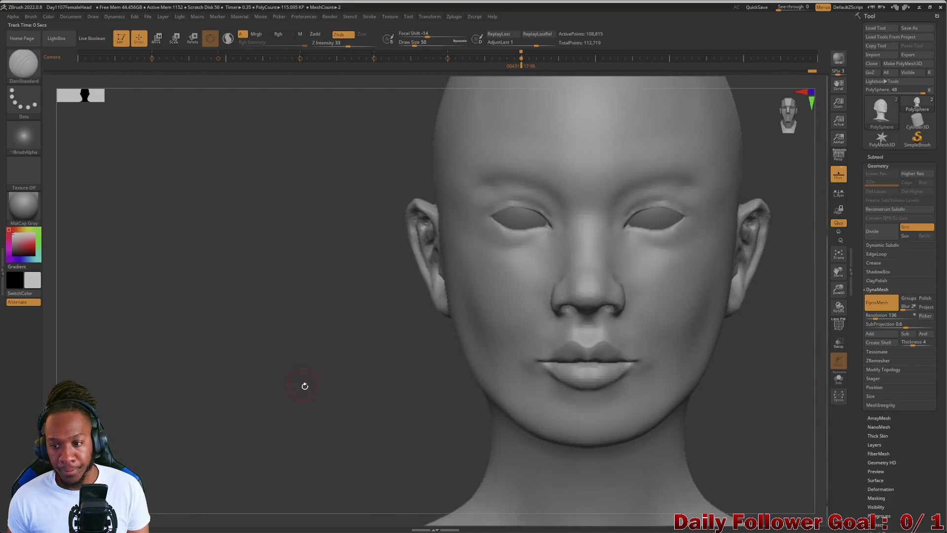
pyautogui.moveTo(323, 395)
pyautogui.keyDown('alt'); pyautogui.mouseDown()
pyautogui.moveTo(325, 348)
pyautogui.moveTo(343, 376)
pyautogui.moveTo(359, 372)
pyautogui.moveTo(285, 364)
pyautogui.moveTo(283, 329)
pyautogui.moveTo(283, 370)
pyautogui.moveTo(266, 393)
pyautogui.moveTo(222, 395)
pyautogui.moveTo(252, 398)
pyautogui.moveTo(316, 366)
pyautogui.moveTo(260, 381)
pyautogui.moveTo(269, 401)
pyautogui.moveTo(182, 395)
pyautogui.moveTo(183, 377)
pyautogui.moveTo(207, 375)
pyautogui.moveTo(223, 414)
pyautogui.mouseUp(); pyautogui.keyUp('alt')
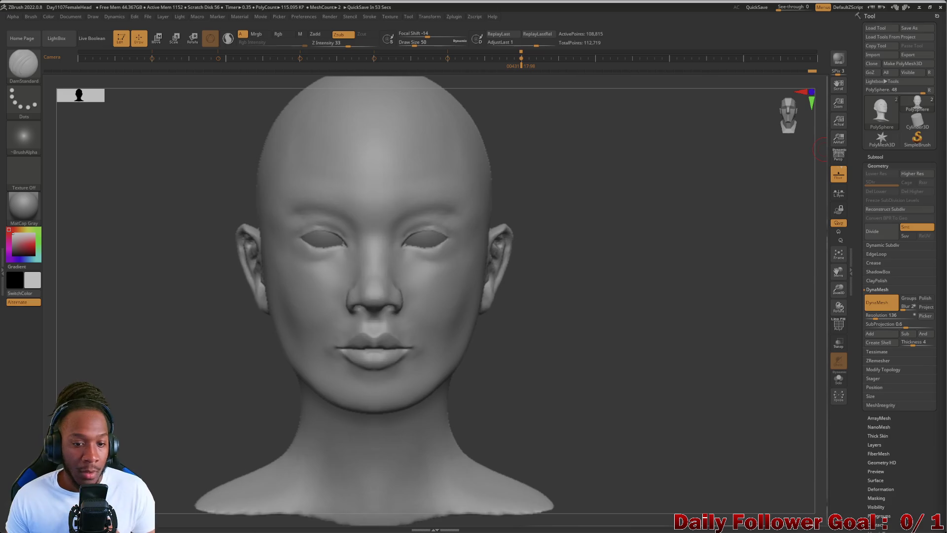
pyautogui.moveTo(234, 382)
pyautogui.mouseDown()
pyautogui.moveTo(158, 404)
pyautogui.moveTo(121, 400)
pyautogui.moveTo(256, 395)
pyautogui.moveTo(178, 395)
pyautogui.moveTo(168, 414)
pyautogui.moveTo(200, 423)
pyautogui.moveTo(189, 436)
pyautogui.moveTo(194, 427)
pyautogui.moveTo(137, 408)
pyautogui.moveTo(170, 406)
pyautogui.moveTo(125, 405)
pyautogui.mouseUp()
# Carve and smooth behind the ear from a close view of the back of the head
pyautogui.press('shift')
pyautogui.keyDown('alt'); pyautogui.moveTo(104, 346); pyautogui.dragTo(111, 410); pyautogui.keyUp('alt')
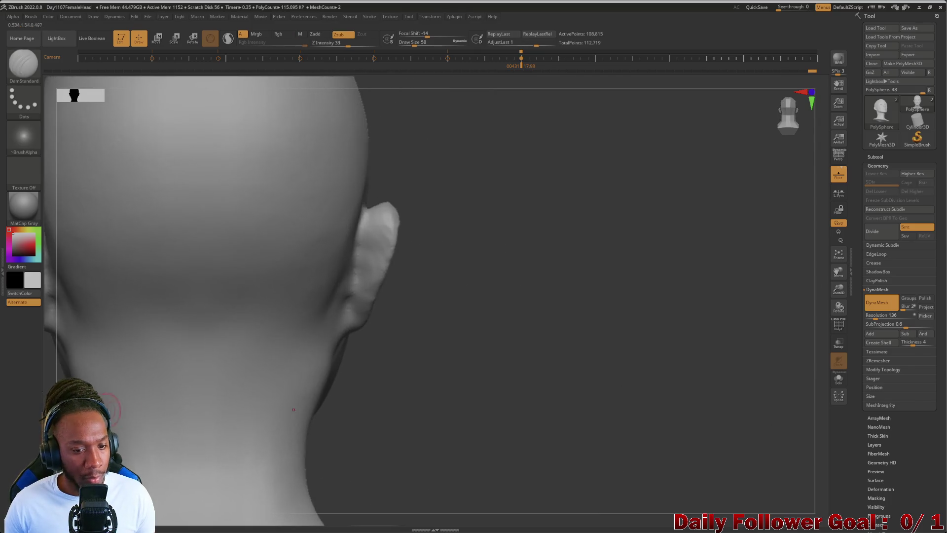
pyautogui.moveTo(352, 431)
pyautogui.mouseDown()
pyautogui.moveTo(402, 408)
pyautogui.moveTo(387, 451)
pyautogui.moveTo(339, 317)
pyautogui.moveTo(351, 275)
pyautogui.mouseUp()
pyautogui.press('alt')
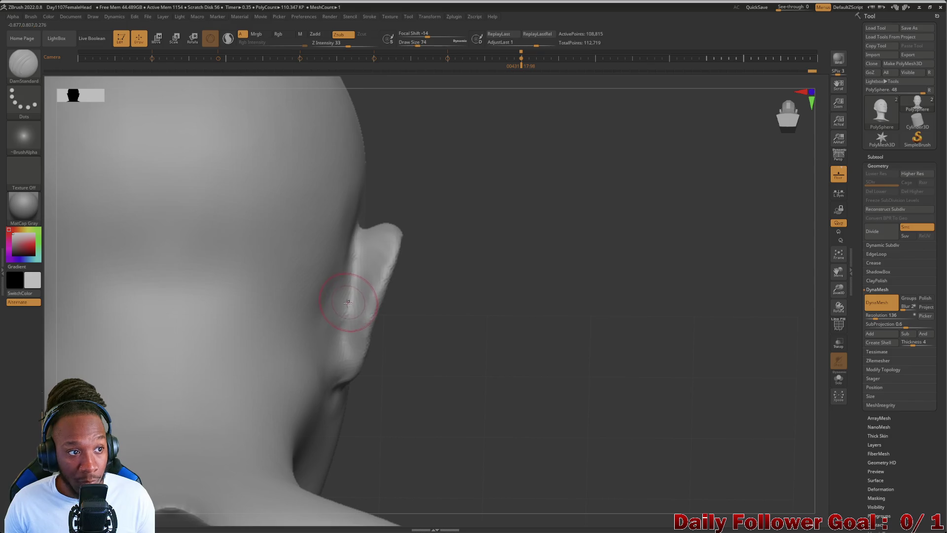
pyautogui.press('shift')
pyautogui.press('alt')
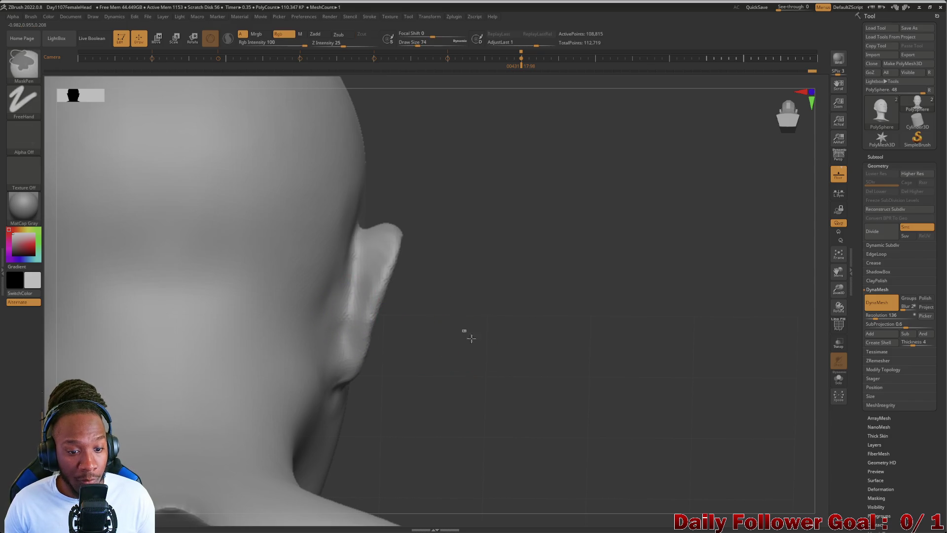
# Smooth where the ear joins the skull, viewed from behind and below
pyautogui.moveTo(383, 360)
pyautogui.mouseDown()
pyautogui.moveTo(406, 376)
pyautogui.moveTo(164, 355)
pyautogui.moveTo(130, 379)
pyautogui.moveTo(129, 403)
pyautogui.mouseUp()
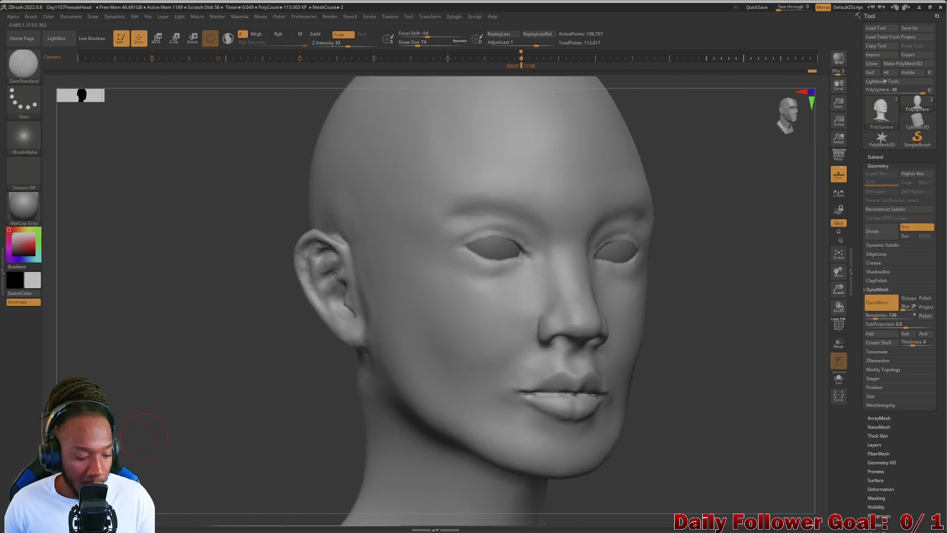
pyautogui.press('shift')
pyautogui.moveTo(215, 388); pyautogui.dragTo(296, 364)
pyautogui.moveTo(449, 419)
pyautogui.mouseDown()
pyautogui.moveTo(494, 429)
pyautogui.moveTo(522, 408)
pyautogui.moveTo(507, 381)
pyautogui.mouseUp()
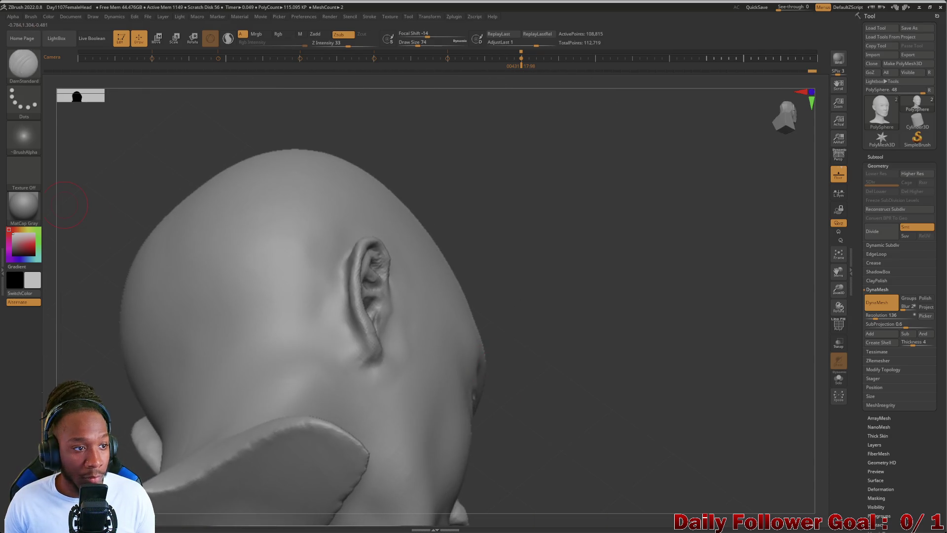
pyautogui.press('shift')
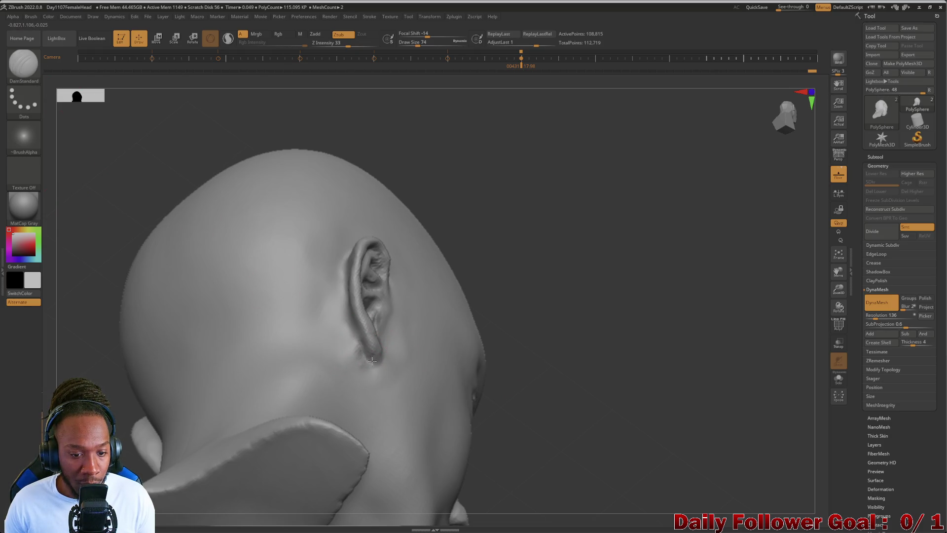
pyautogui.press('shift')
pyautogui.moveTo(99, 384)
pyautogui.mouseDown()
pyautogui.moveTo(129, 375)
pyautogui.moveTo(89, 343)
pyautogui.moveTo(44, 391)
pyautogui.mouseUp()
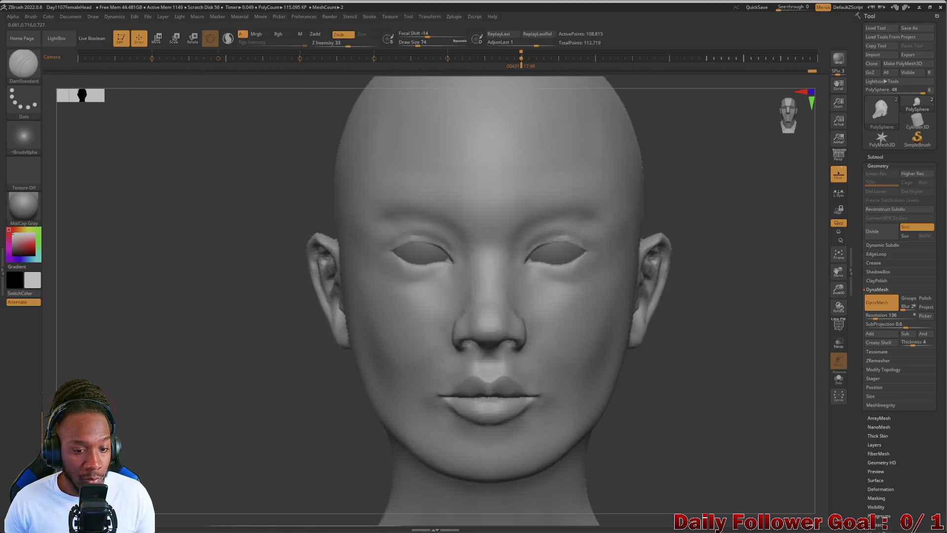
pyautogui.moveTo(94, 424); pyautogui.dragTo(156, 448)
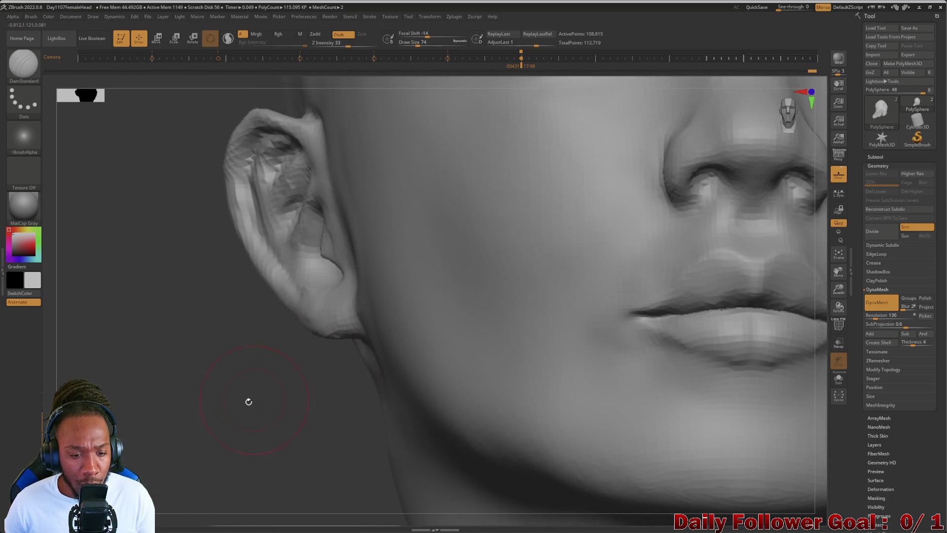
# Carve and smooth the earlobe, shrinking the brush to size 58
pyautogui.moveTo(253, 401); pyautogui.dragTo(353, 361)
pyautogui.moveTo(378, 332)
pyautogui.mouseDown()
pyautogui.moveTo(380, 316)
pyautogui.moveTo(373, 326)
pyautogui.moveTo(313, 331)
pyautogui.mouseUp()
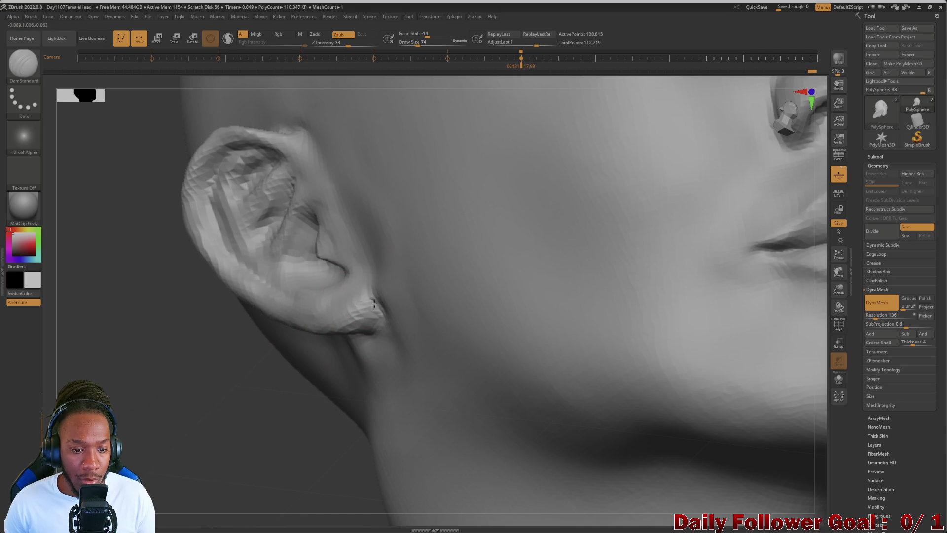
pyautogui.moveTo(155, 442)
pyautogui.mouseDown()
pyautogui.moveTo(124, 435)
pyautogui.moveTo(148, 430)
pyautogui.moveTo(133, 459)
pyautogui.moveTo(187, 434)
pyautogui.moveTo(168, 432)
pyautogui.moveTo(183, 427)
pyautogui.mouseUp()
pyautogui.press('[')
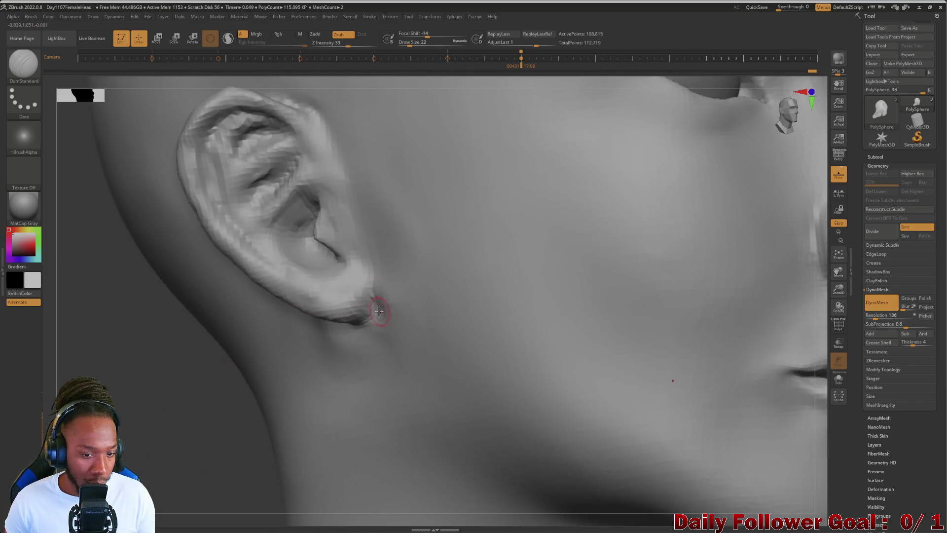
pyautogui.press('shift')
# Close in on the left eye with DamStandard reduced to a small draw size
pyautogui.moveTo(148, 419); pyautogui.dragTo(346, 409)
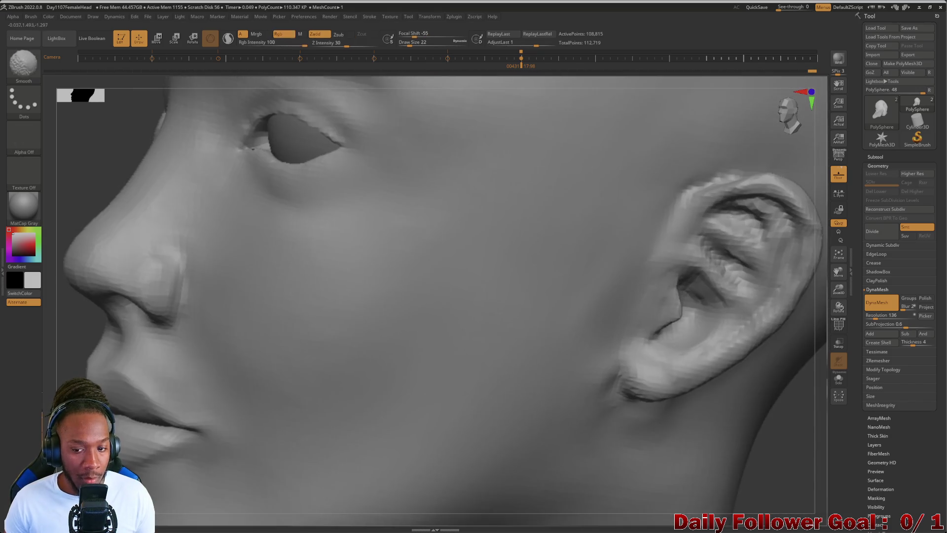
pyautogui.moveTo(72, 338)
pyautogui.mouseDown()
pyautogui.moveTo(146, 400)
pyautogui.moveTo(182, 327)
pyautogui.moveTo(200, 366)
pyautogui.mouseUp()
pyautogui.moveTo(201, 417)
pyautogui.mouseDown()
pyautogui.moveTo(239, 387)
pyautogui.moveTo(178, 385)
pyautogui.moveTo(162, 421)
pyautogui.moveTo(64, 468)
pyautogui.moveTo(77, 511)
pyautogui.moveTo(143, 503)
pyautogui.moveTo(119, 507)
pyautogui.moveTo(106, 332)
pyautogui.moveTo(113, 361)
pyautogui.moveTo(96, 352)
pyautogui.moveTo(81, 364)
pyautogui.moveTo(145, 365)
pyautogui.mouseUp()
pyautogui.moveTo(163, 229)
pyautogui.mouseDown()
pyautogui.moveTo(150, 250)
pyautogui.moveTo(123, 247)
pyautogui.moveTo(128, 172)
pyautogui.moveTo(123, 236)
pyautogui.mouseUp()
pyautogui.press('[')
pyautogui.press('[')
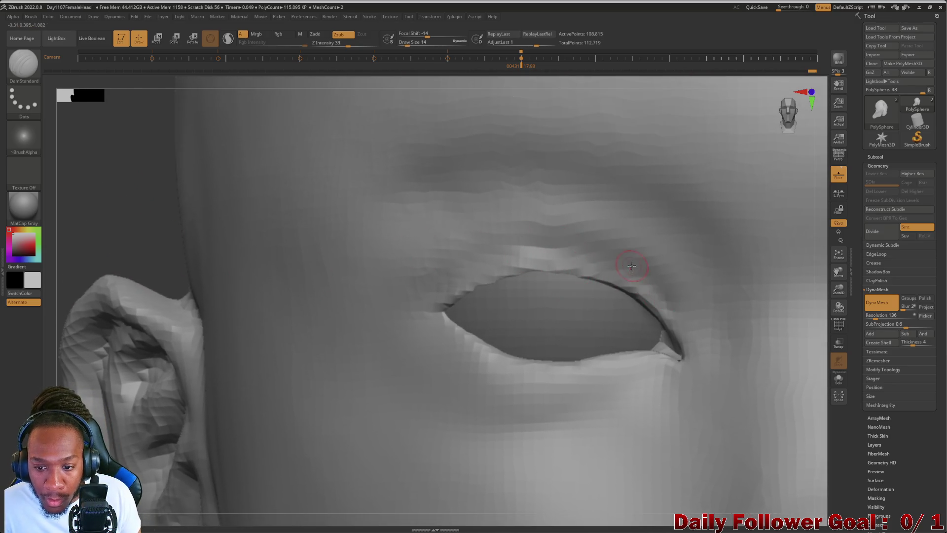
# Lower the Smooth brush's Z Intensity to 13
pyautogui.press('shift')
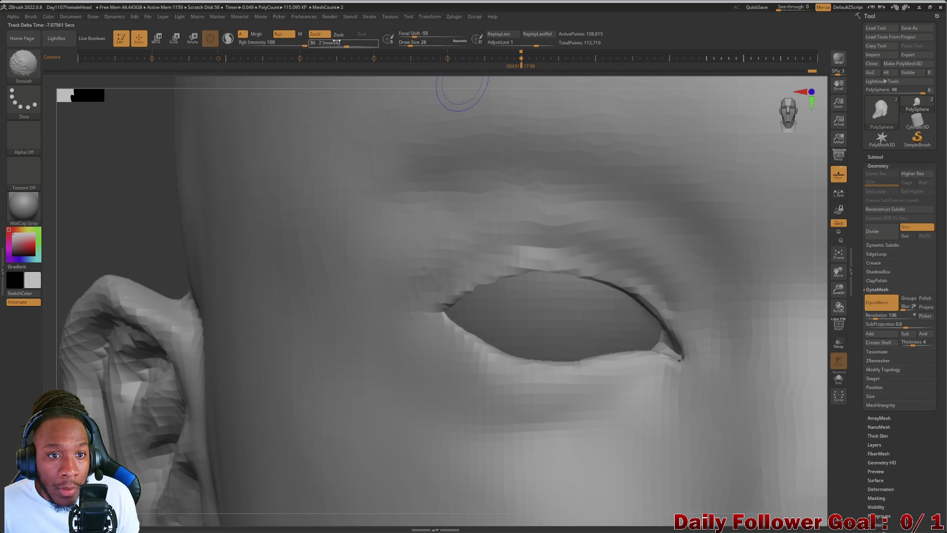
pyautogui.moveTo(339, 44); pyautogui.dragTo(328, 45)
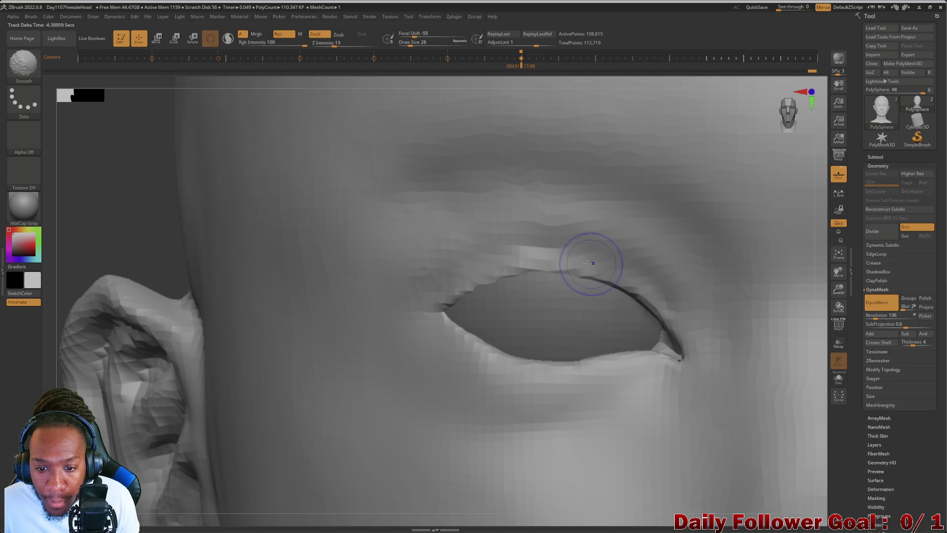
pyautogui.press('alt')
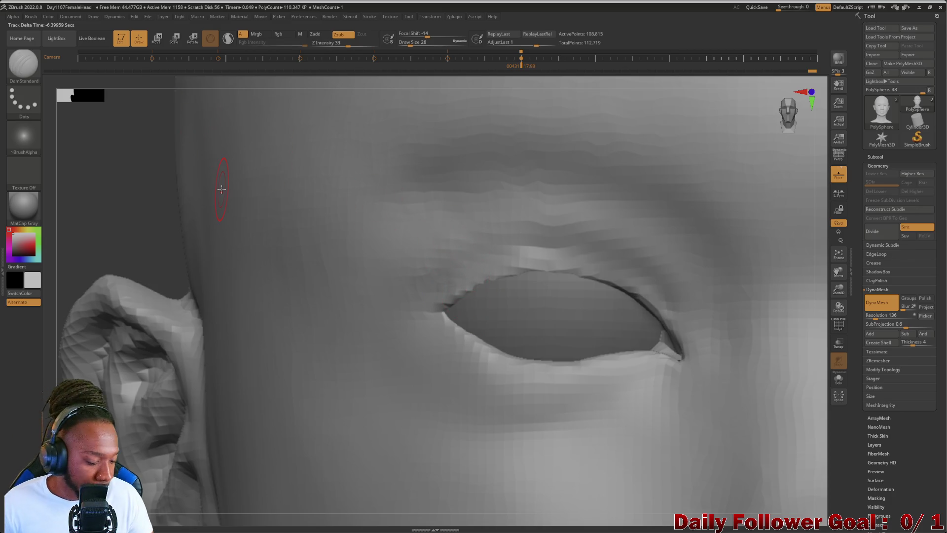
pyautogui.press('ctrl')
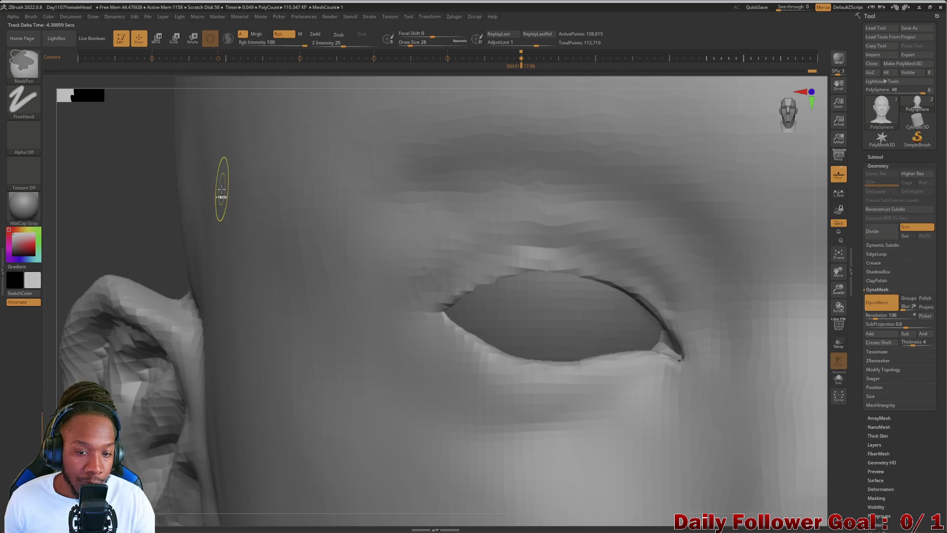
pyautogui.press('alt')
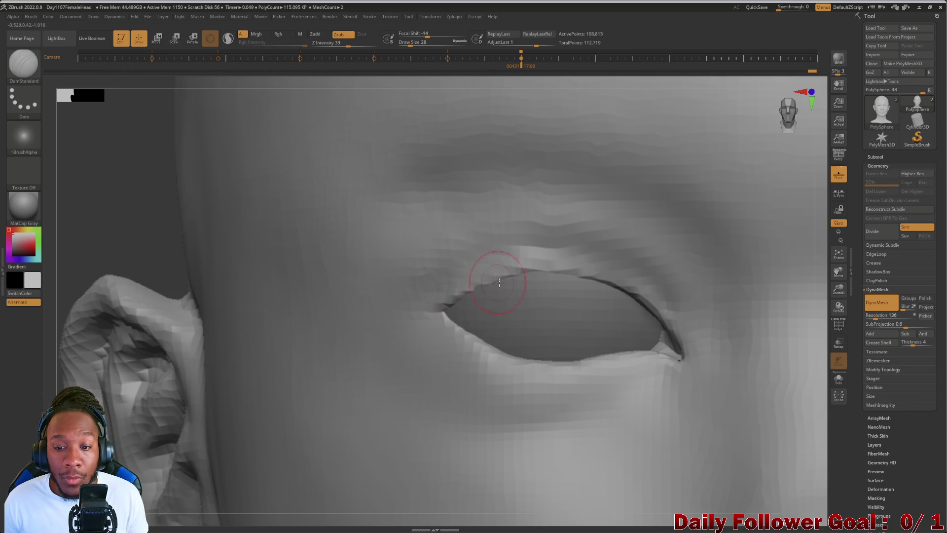
# Pick the Inflate brush and soften the left upper eyelid crease
pyautogui.click(23, 62)
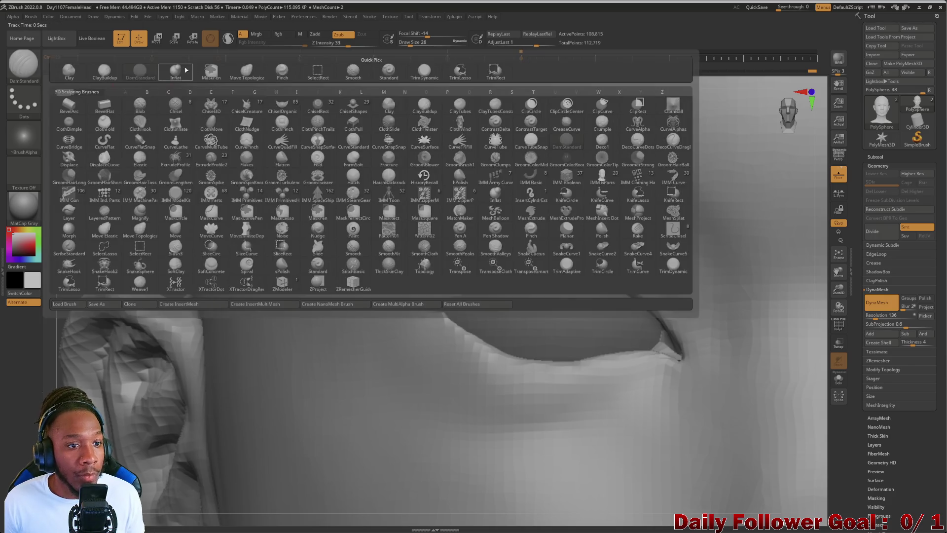
pyautogui.click(372, 188)
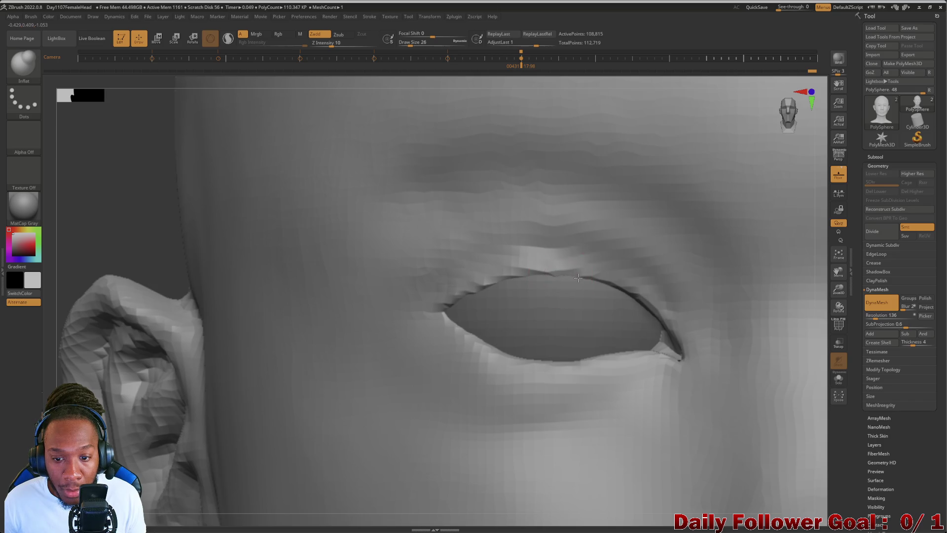
pyautogui.keyDown('shift'); pyautogui.moveTo(571, 286); pyautogui.dragTo(558, 279); pyautogui.keyUp('shift')
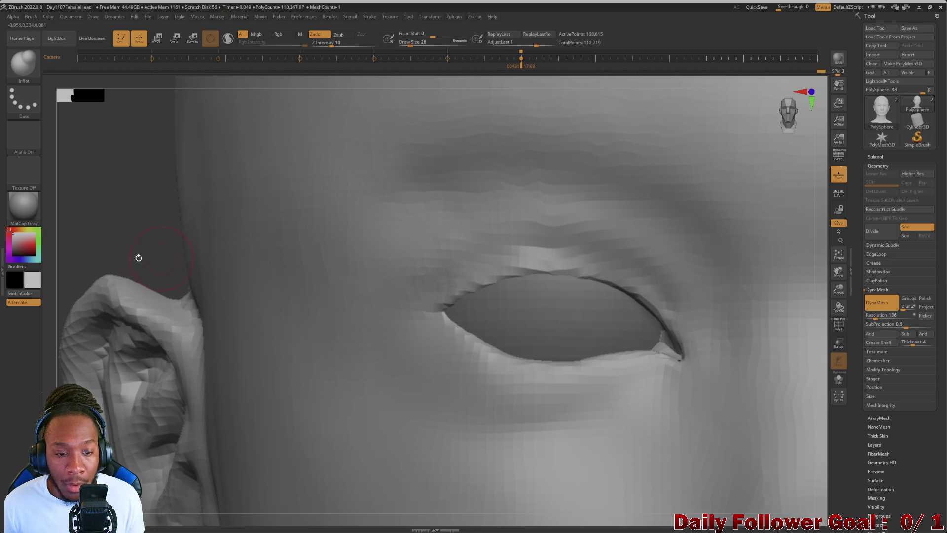
pyautogui.press('f')
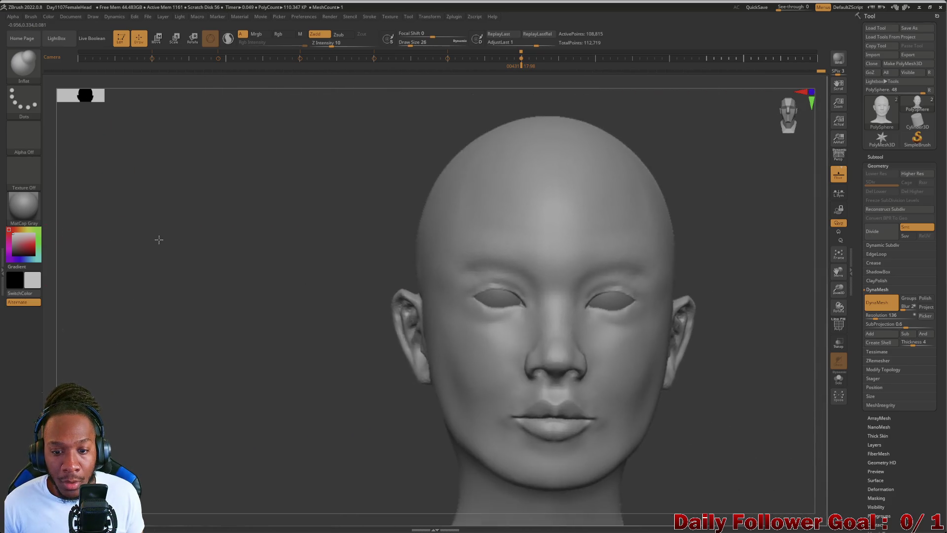
pyautogui.moveTo(159, 240)
pyautogui.mouseDown()
pyautogui.moveTo(148, 173)
pyautogui.moveTo(201, 345)
pyautogui.moveTo(184, 358)
pyautogui.moveTo(219, 419)
pyautogui.moveTo(254, 401)
pyautogui.moveTo(226, 353)
pyautogui.moveTo(241, 454)
pyautogui.moveTo(201, 448)
pyautogui.mouseUp()
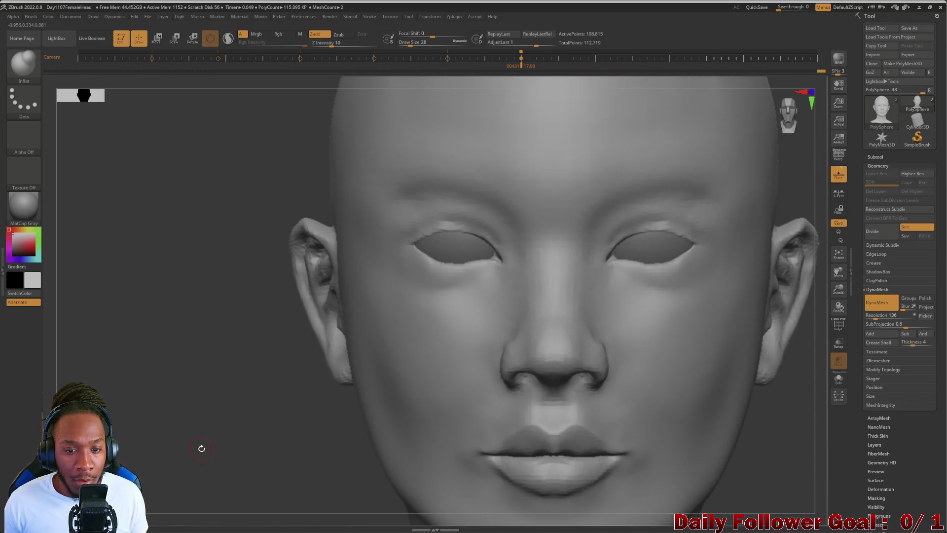
# In side profile, drag rectangular MaskPen marquees leaving only the jaw and upper neck unmasked
pyautogui.moveTo(138, 396)
pyautogui.mouseDown()
pyautogui.moveTo(140, 421)
pyautogui.moveTo(165, 355)
pyautogui.moveTo(150, 395)
pyautogui.moveTo(172, 366)
pyautogui.mouseUp()
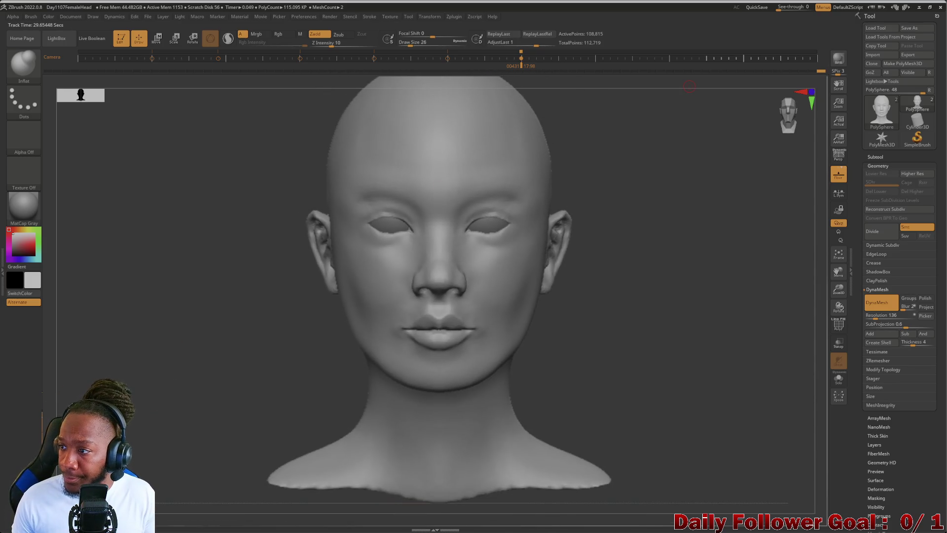
pyautogui.moveTo(191, 387)
pyautogui.mouseDown()
pyautogui.moveTo(175, 408)
pyautogui.moveTo(201, 406)
pyautogui.moveTo(183, 421)
pyautogui.moveTo(232, 417)
pyautogui.moveTo(222, 402)
pyautogui.moveTo(197, 400)
pyautogui.moveTo(210, 498)
pyautogui.moveTo(203, 434)
pyautogui.mouseUp()
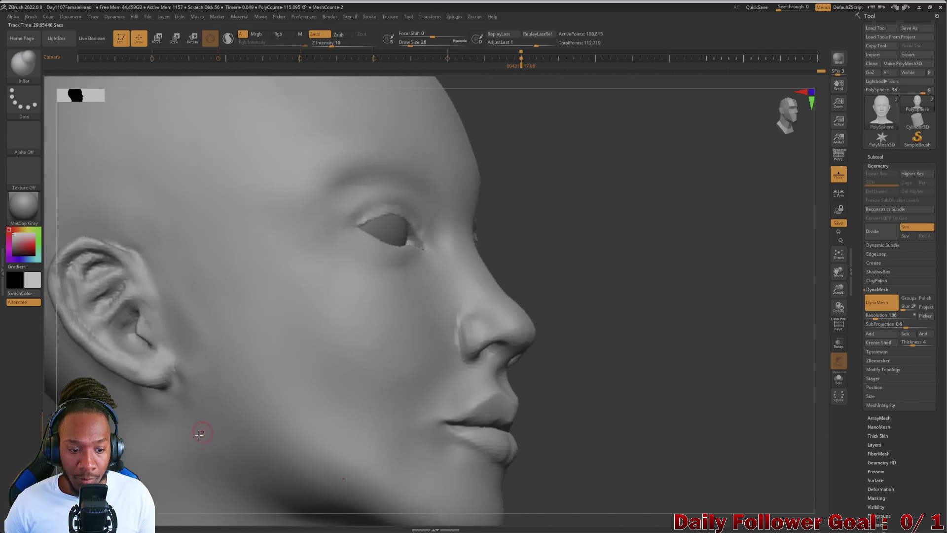
pyautogui.moveTo(533, 370)
pyautogui.mouseDown()
pyautogui.moveTo(705, 332)
pyautogui.moveTo(666, 385)
pyautogui.moveTo(426, 270)
pyautogui.mouseUp()
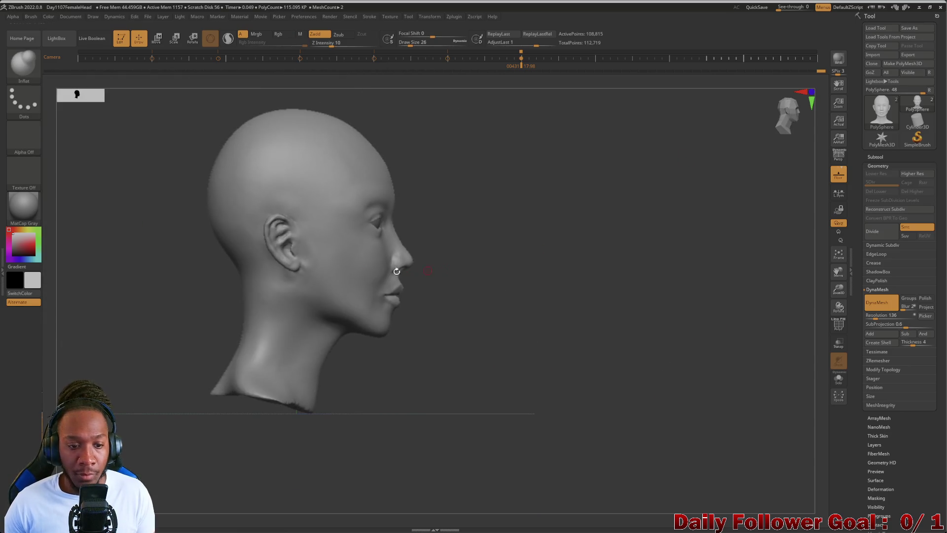
pyautogui.keyDown('alt'); pyautogui.moveTo(182, 265); pyautogui.dragTo(163, 393); pyautogui.keyUp('alt')
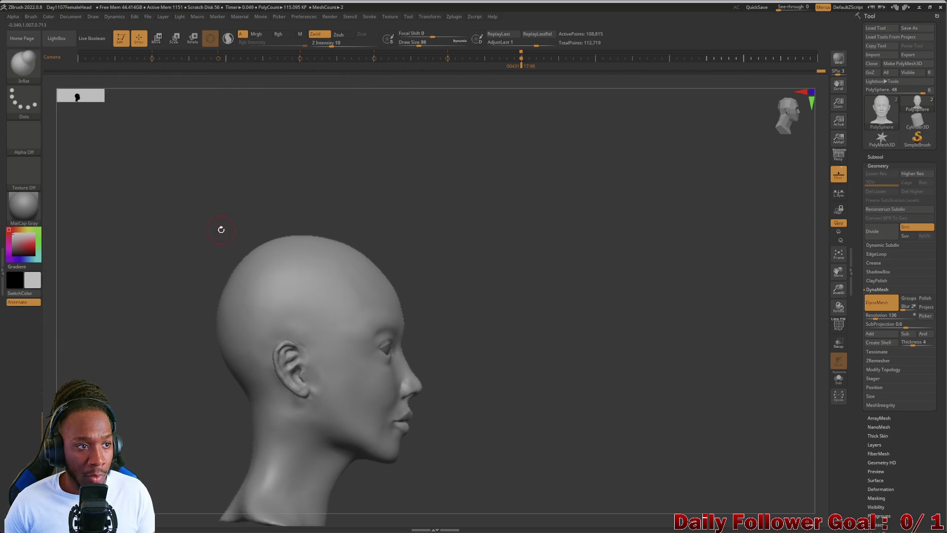
pyautogui.moveTo(150, 154)
pyautogui.keyDown('ctrl'); pyautogui.mouseDown()
pyautogui.moveTo(244, 158)
pyautogui.moveTo(494, 370)
pyautogui.mouseUp(); pyautogui.keyUp('ctrl')
pyautogui.moveTo(474, 494)
pyautogui.keyDown('ctrl'); pyautogui.mouseDown()
pyautogui.moveTo(430, 486)
pyautogui.moveTo(377, 376)
pyautogui.moveTo(369, 320)
pyautogui.mouseUp(); pyautogui.keyUp('ctrl')
pyautogui.moveTo(140, 303)
pyautogui.keyDown('ctrl'); pyautogui.mouseDown()
pyautogui.moveTo(182, 345)
pyautogui.moveTo(407, 384)
pyautogui.mouseUp(); pyautogui.keyUp('ctrl')
pyautogui.moveTo(411, 486)
pyautogui.keyDown('ctrl'); pyautogui.mouseDown()
pyautogui.moveTo(376, 448)
pyautogui.moveTo(349, 335)
pyautogui.moveTo(328, 311)
pyautogui.mouseUp(); pyautogui.keyUp('ctrl')
pyautogui.moveTo(246, 395)
pyautogui.mouseDown()
pyautogui.moveTo(118, 399)
pyautogui.moveTo(131, 389)
pyautogui.mouseUp()
pyautogui.moveTo(160, 270)
pyautogui.keyDown('ctrl'); pyautogui.mouseDown()
pyautogui.moveTo(277, 350)
pyautogui.moveTo(392, 395)
pyautogui.mouseUp(); pyautogui.keyUp('ctrl')
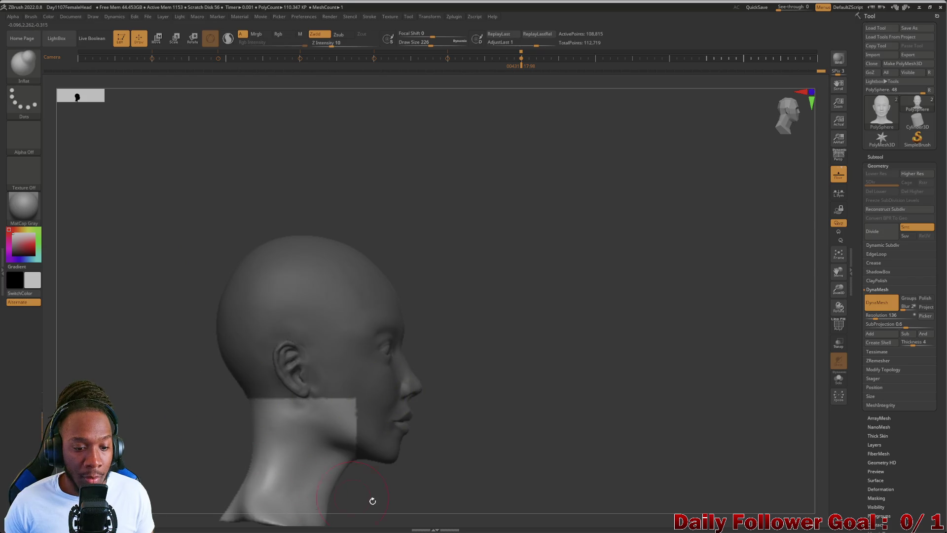
# Clear the jaw mask and paint a fresh mask over the neck
pyautogui.moveTo(418, 495)
pyautogui.keyDown('ctrl'); pyautogui.mouseDown()
pyautogui.moveTo(356, 450)
pyautogui.moveTo(352, 363)
pyautogui.mouseUp(); pyautogui.keyUp('ctrl')
pyautogui.moveTo(240, 469)
pyautogui.mouseDown()
pyautogui.moveTo(127, 417)
pyautogui.moveTo(204, 436)
pyautogui.moveTo(197, 338)
pyautogui.moveTo(222, 328)
pyautogui.mouseUp()
pyautogui.press('ctrl')
pyautogui.moveTo(333, 250)
pyautogui.keyDown('ctrl'); pyautogui.mouseDown()
pyautogui.moveTo(345, 254)
pyautogui.moveTo(365, 311)
pyautogui.moveTo(283, 242)
pyautogui.moveTo(269, 269)
pyautogui.moveTo(237, 250)
pyautogui.moveTo(143, 242)
pyautogui.mouseUp(); pyautogui.keyUp('ctrl')
pyautogui.keyDown('ctrl'); pyautogui.moveTo(245, 258); pyautogui.dragTo(377, 359); pyautogui.keyUp('ctrl')
pyautogui.moveTo(99, 208)
pyautogui.mouseDown()
pyautogui.moveTo(26, 278)
pyautogui.moveTo(104, 334)
pyautogui.moveTo(114, 365)
pyautogui.moveTo(152, 374)
pyautogui.mouseUp()
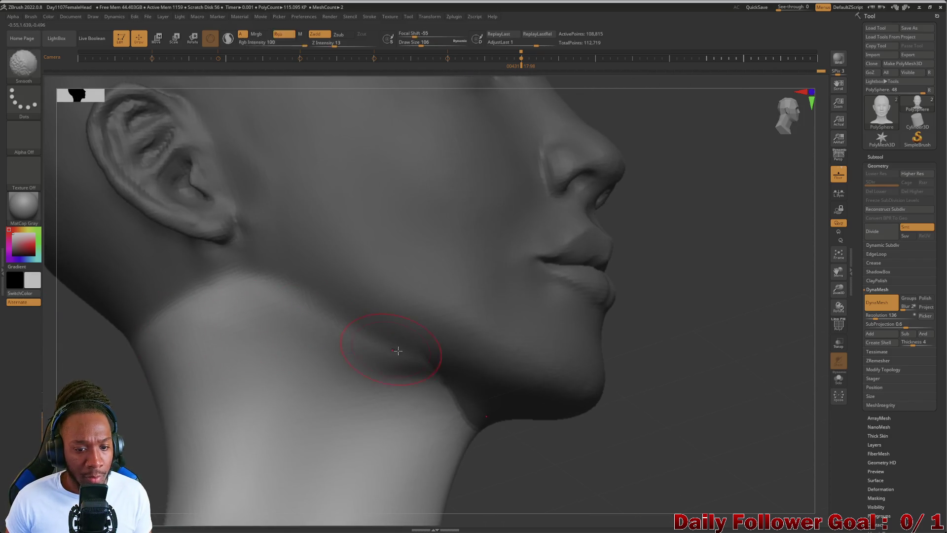
pyautogui.moveTo(444, 391)
pyautogui.keyDown('ctrl'); pyautogui.mouseDown()
pyautogui.moveTo(445, 410)
pyautogui.moveTo(424, 371)
pyautogui.moveTo(364, 322)
pyautogui.moveTo(270, 289)
pyautogui.moveTo(187, 299)
pyautogui.mouseUp(); pyautogui.keyUp('ctrl')
pyautogui.press('b')
pyautogui.press('i')
pyautogui.press('n')
pyautogui.moveTo(106, 321)
pyautogui.mouseDown()
pyautogui.moveTo(83, 356)
pyautogui.moveTo(121, 383)
pyautogui.moveTo(143, 382)
pyautogui.mouseUp()
# Push the neck contour with the Move Topological brush
pyautogui.press('[')
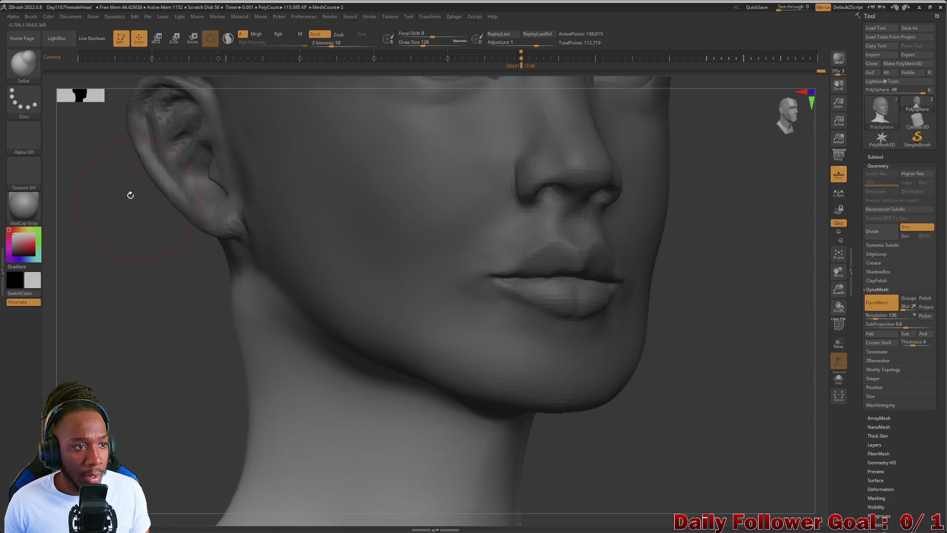
pyautogui.click(24, 63)
pyautogui.click(247, 71)
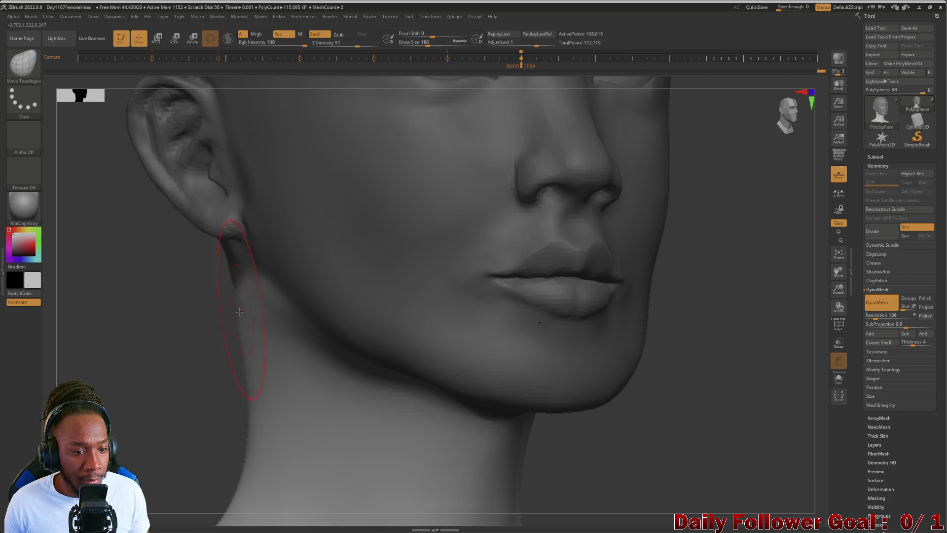
pyautogui.moveTo(177, 350)
pyautogui.mouseDown(button='right')
pyautogui.moveTo(127, 356)
pyautogui.moveTo(152, 387)
pyautogui.moveTo(146, 341)
pyautogui.moveTo(169, 339)
pyautogui.mouseUp(button='right')
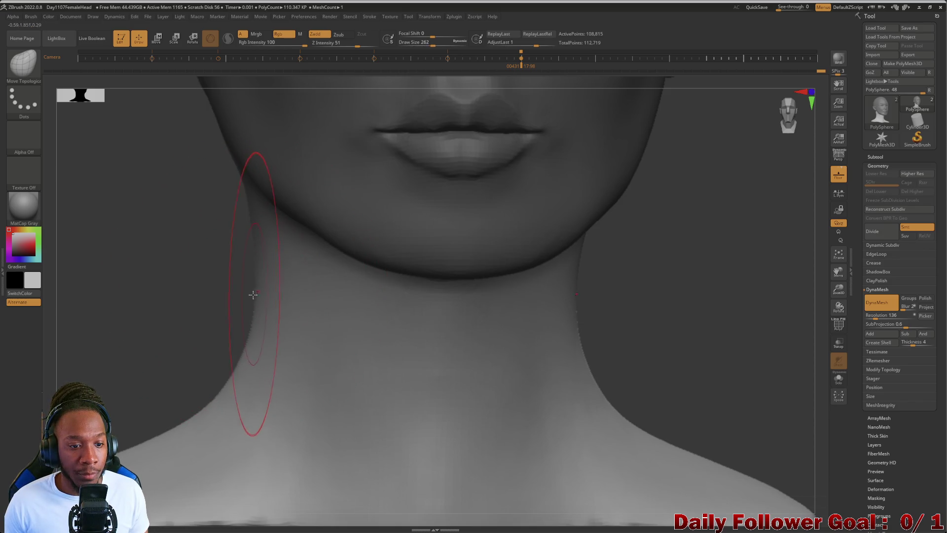
pyautogui.moveTo(131, 294); pyautogui.dragTo(144, 298, button='right')
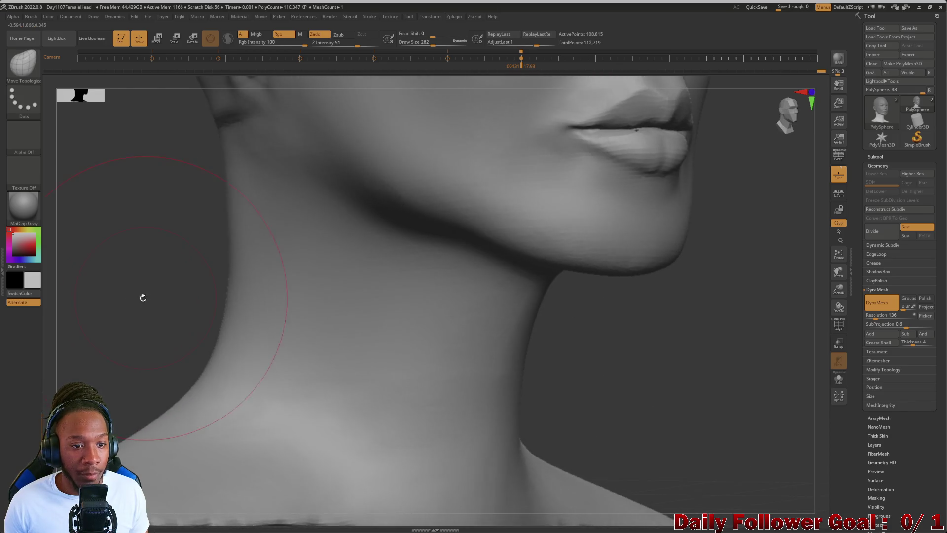
pyautogui.moveTo(131, 256); pyautogui.dragTo(137, 244, button='right')
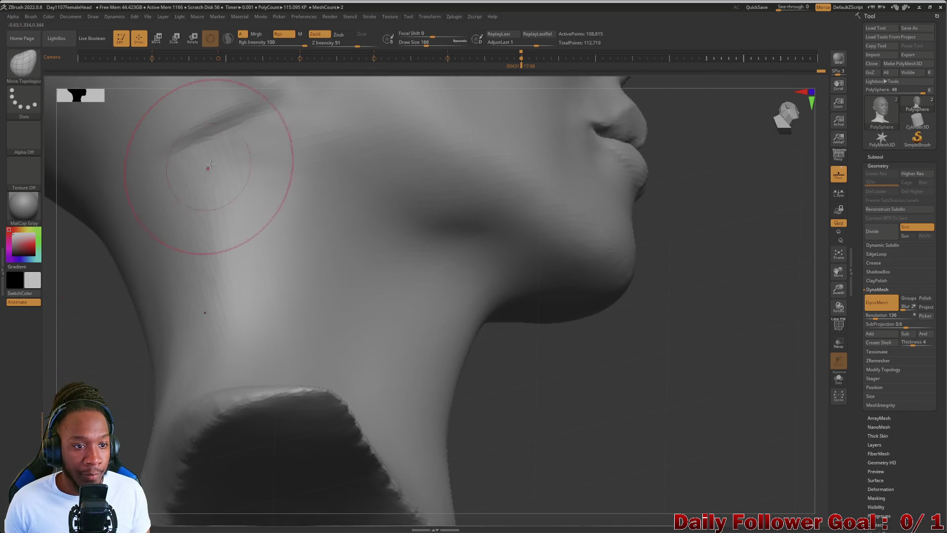
# Smooth the jaw-to-neck line with Smooth strength raised to 44
pyautogui.press('shift')
pyautogui.moveTo(94, 349); pyautogui.dragTo(86, 288, button='right')
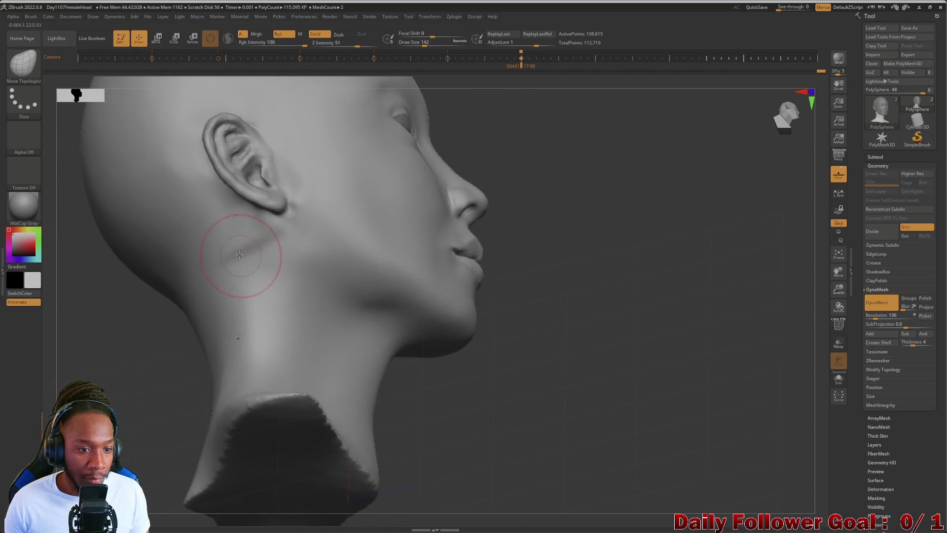
pyautogui.press('shift')
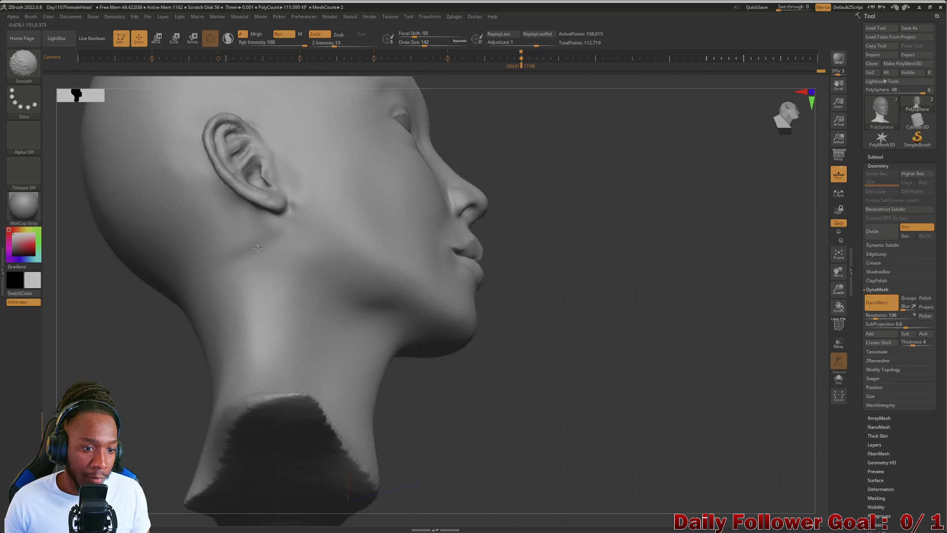
pyautogui.moveTo(329, 43); pyautogui.dragTo(355, 44)
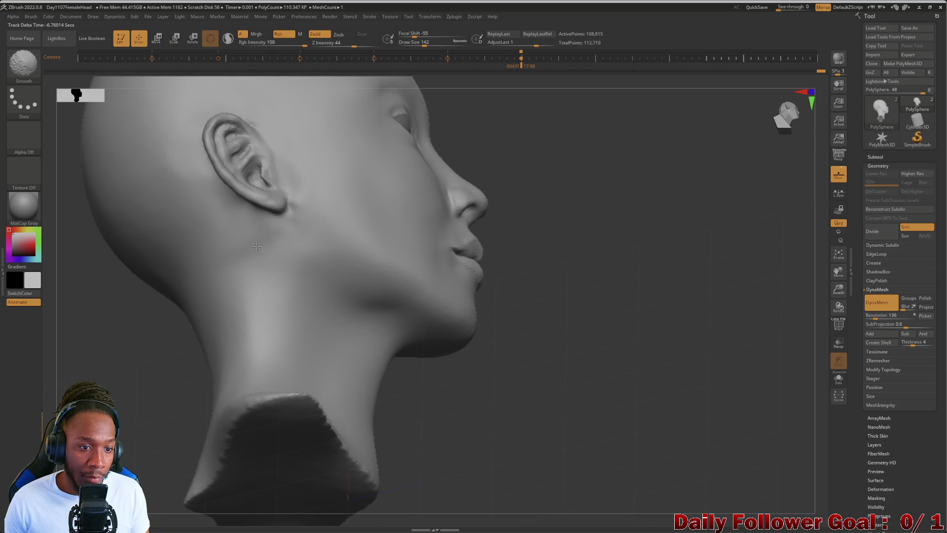
pyautogui.moveTo(106, 363)
pyautogui.mouseDown()
pyautogui.moveTo(53, 387)
pyautogui.moveTo(110, 328)
pyautogui.moveTo(161, 404)
pyautogui.mouseUp()
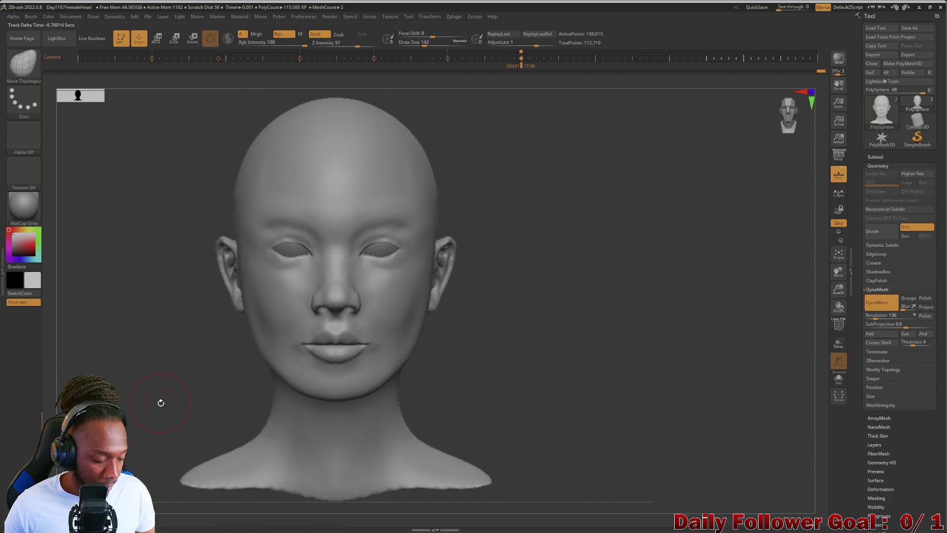
# Save the head sculpt over the existing Day1107FemaleHead.ZPR project
pyautogui.press('ctrl')
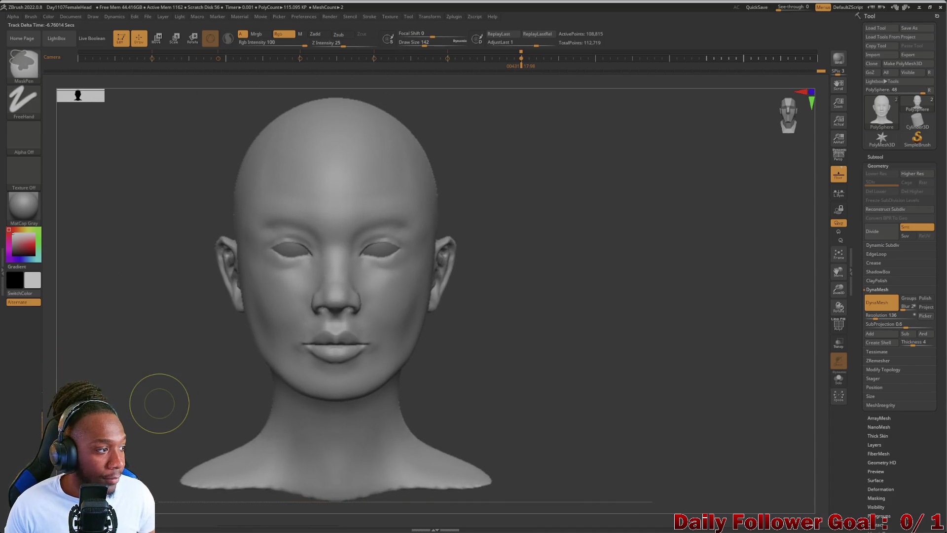
pyautogui.press('Return')
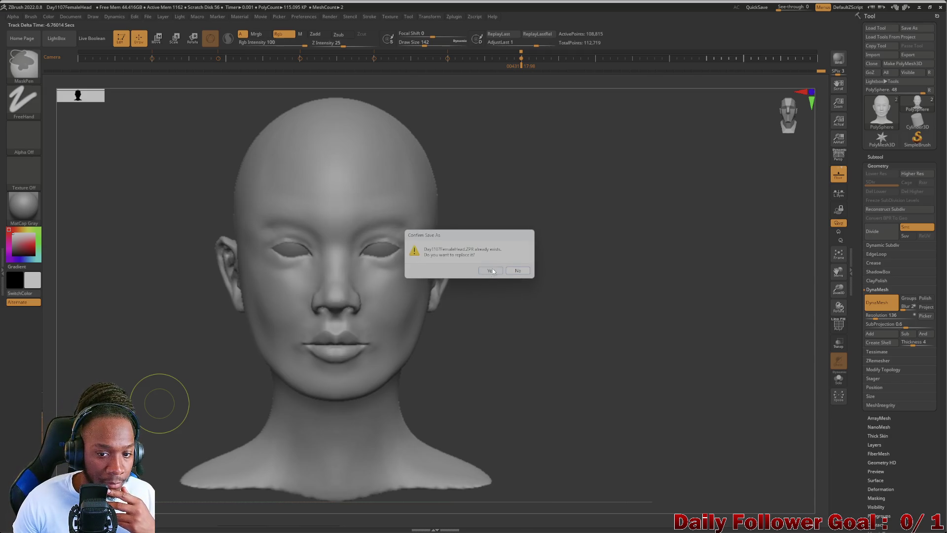
pyautogui.click(490, 270)
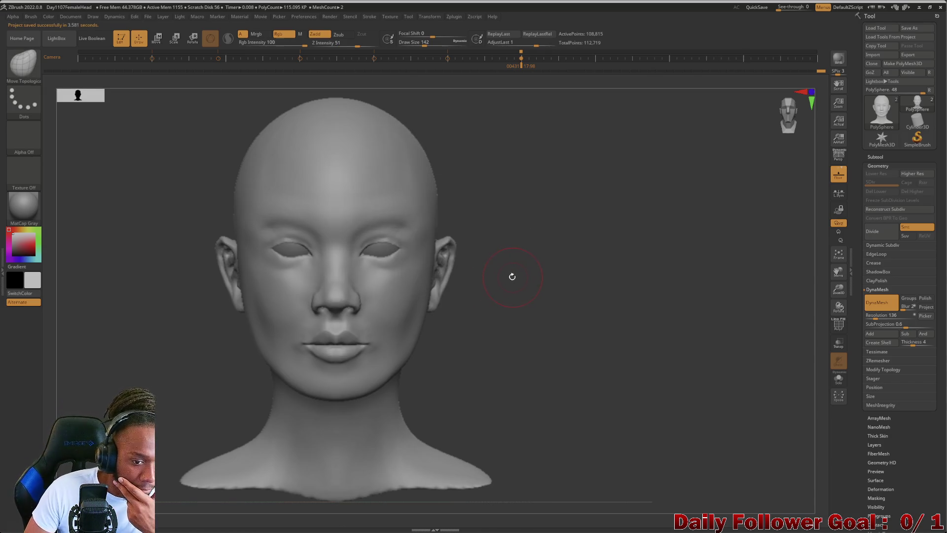